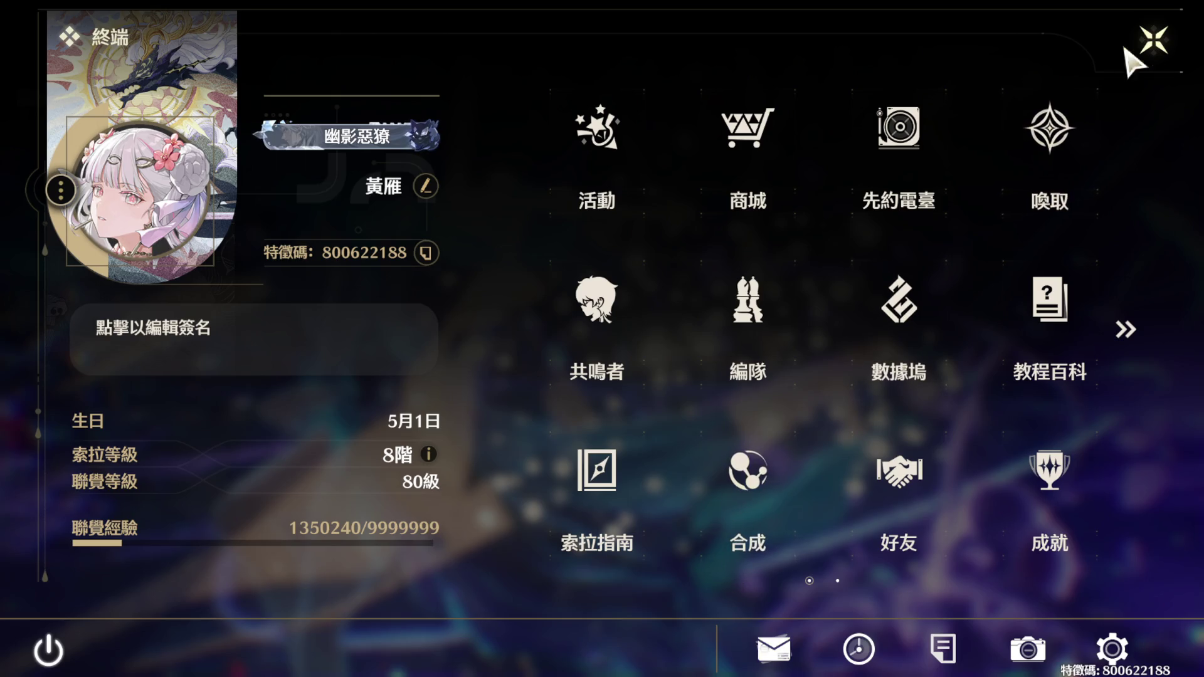
- Fight the settlement's Nightmares, absorb the Violet-Feathered Heron (夢魘·紫羽鸞) echo, and reopen the Terminal
{"action": "left_click", "coordinate": [1154, 41]}
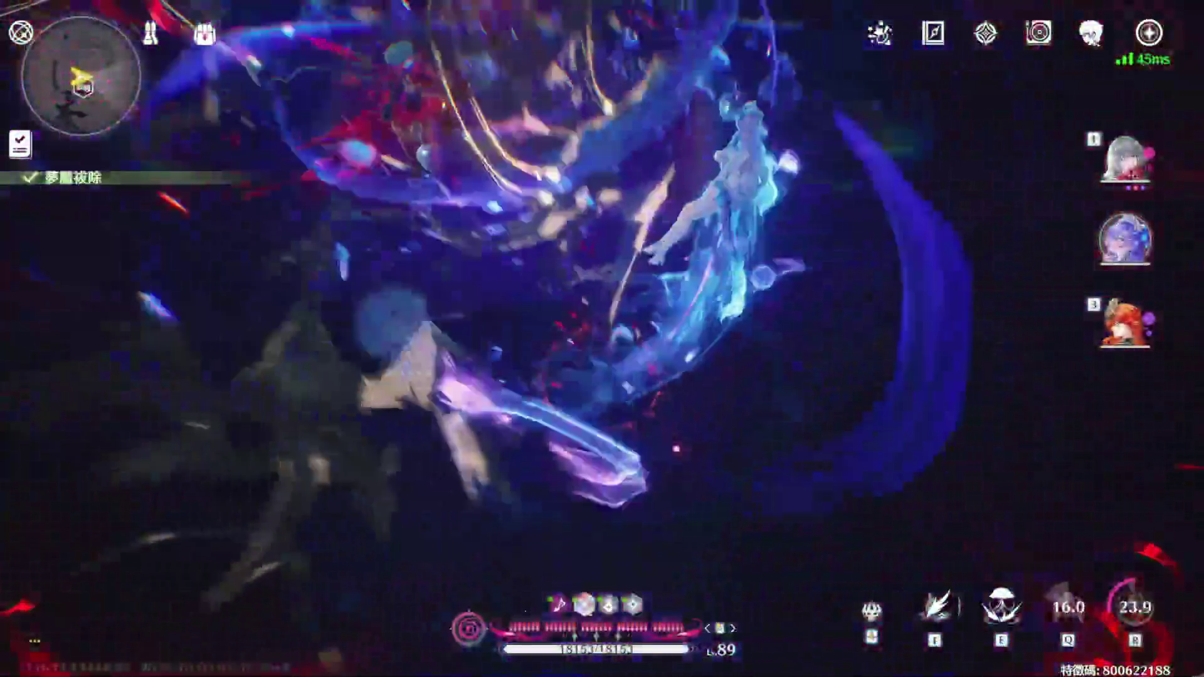
{"action": "key", "text": "f"}
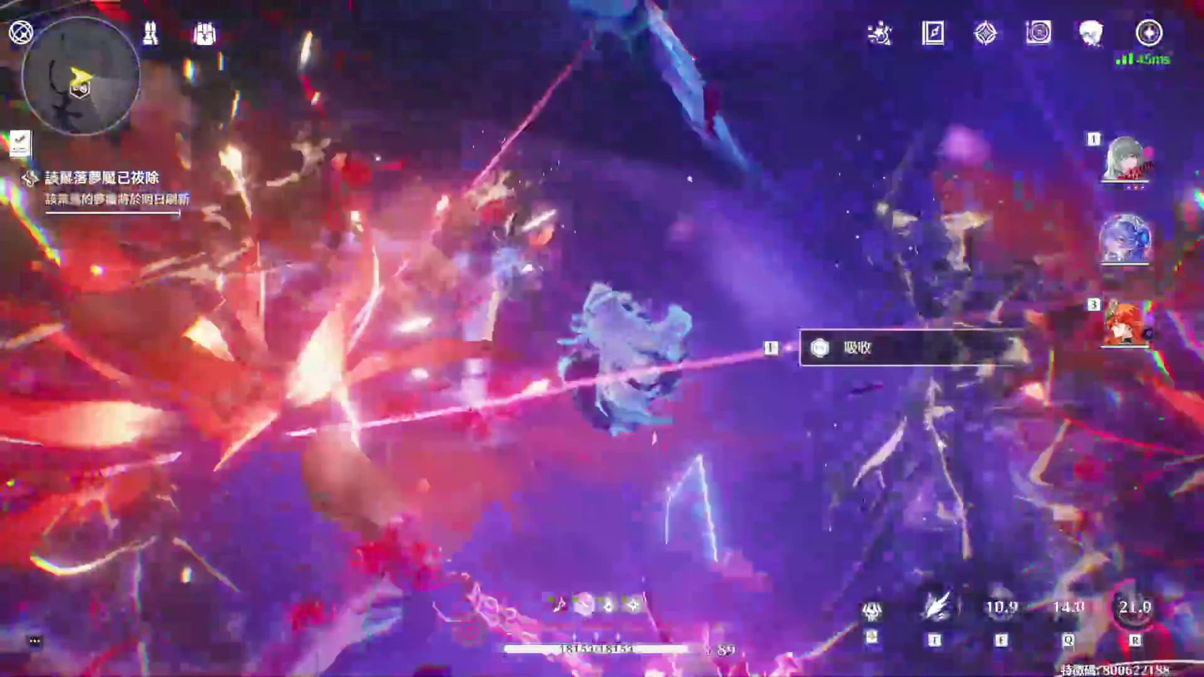
{"action": "key", "text": "1"}
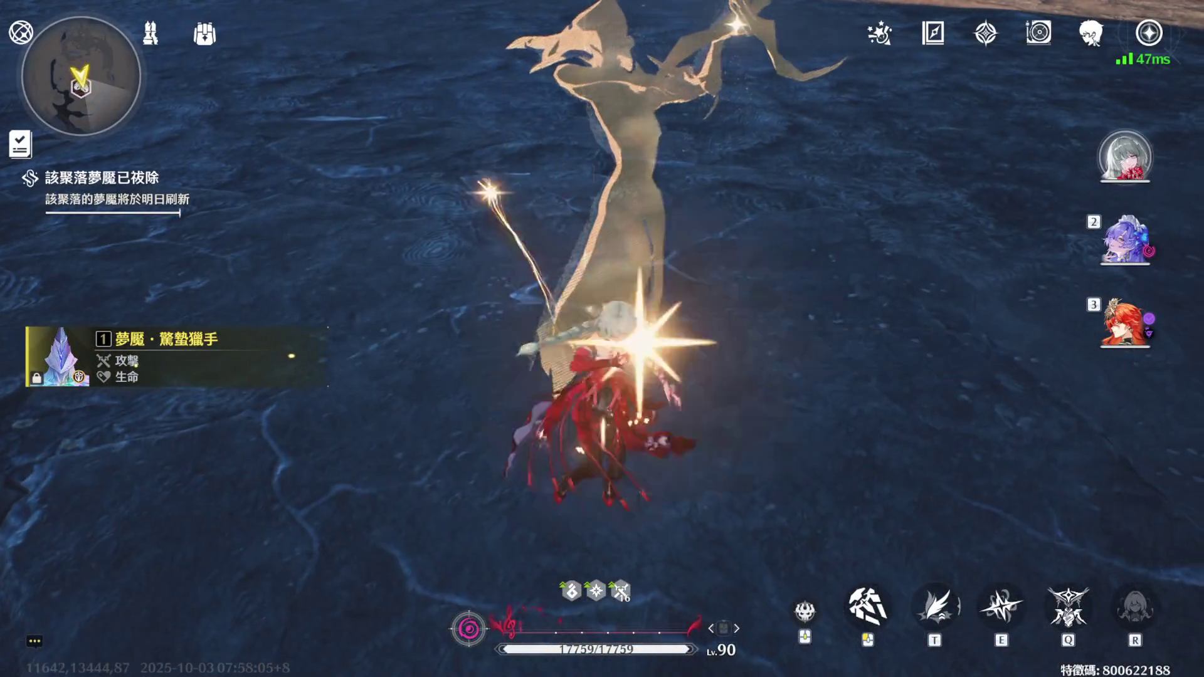
{"action": "key", "text": "f"}
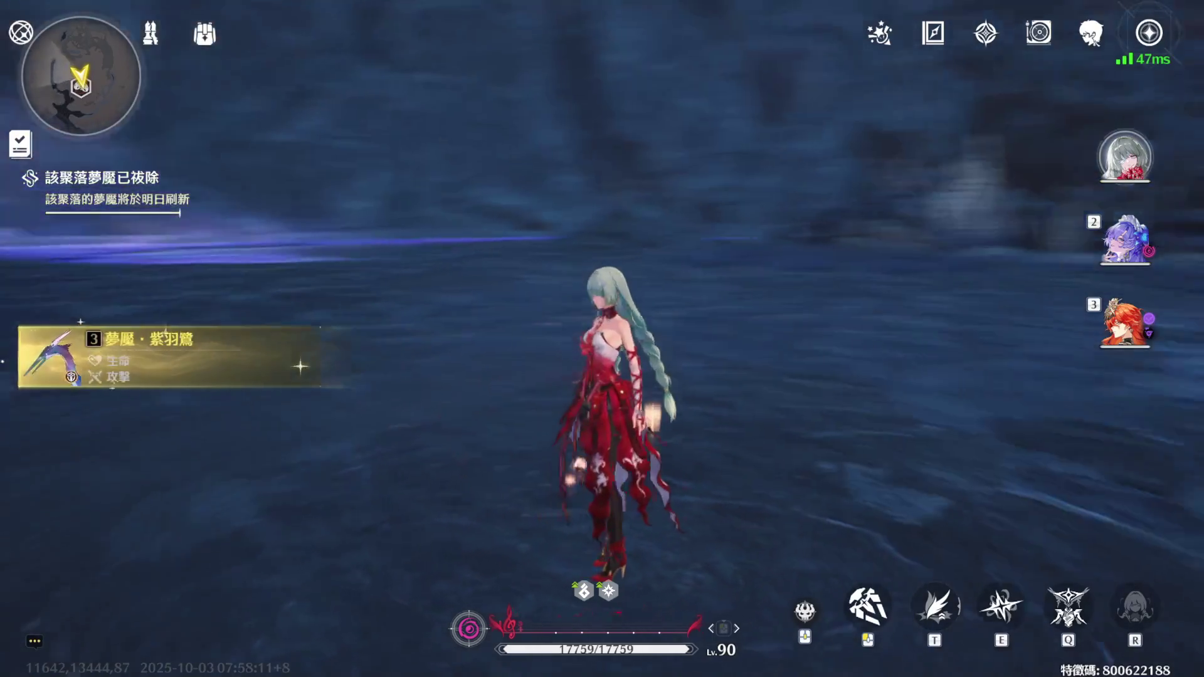
{"action": "key", "text": "Escape"}
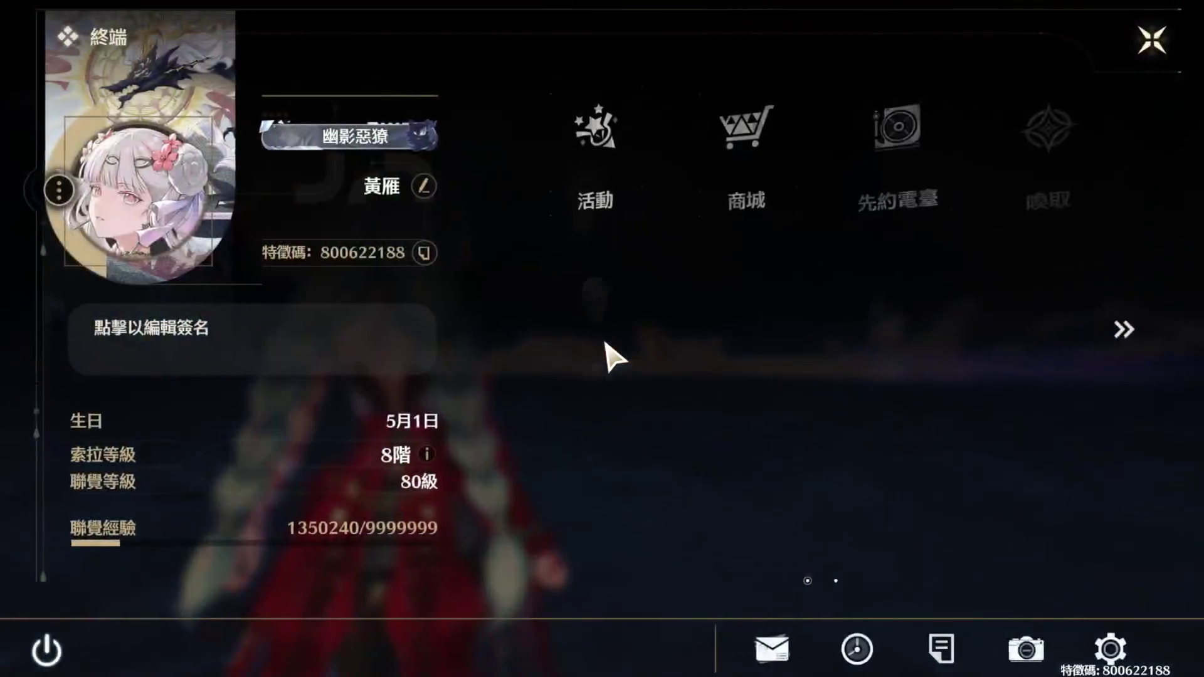
{"action": "left_click", "coordinate": [623, 471]}
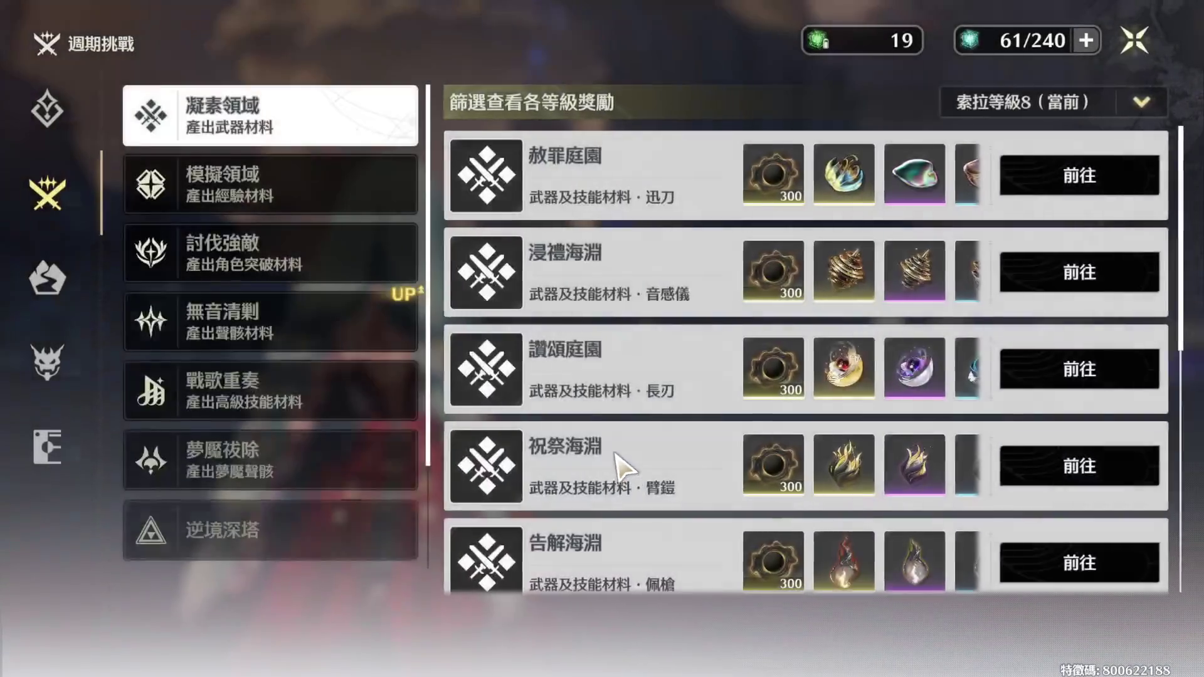
{"action": "left_click", "coordinate": [373, 204]}
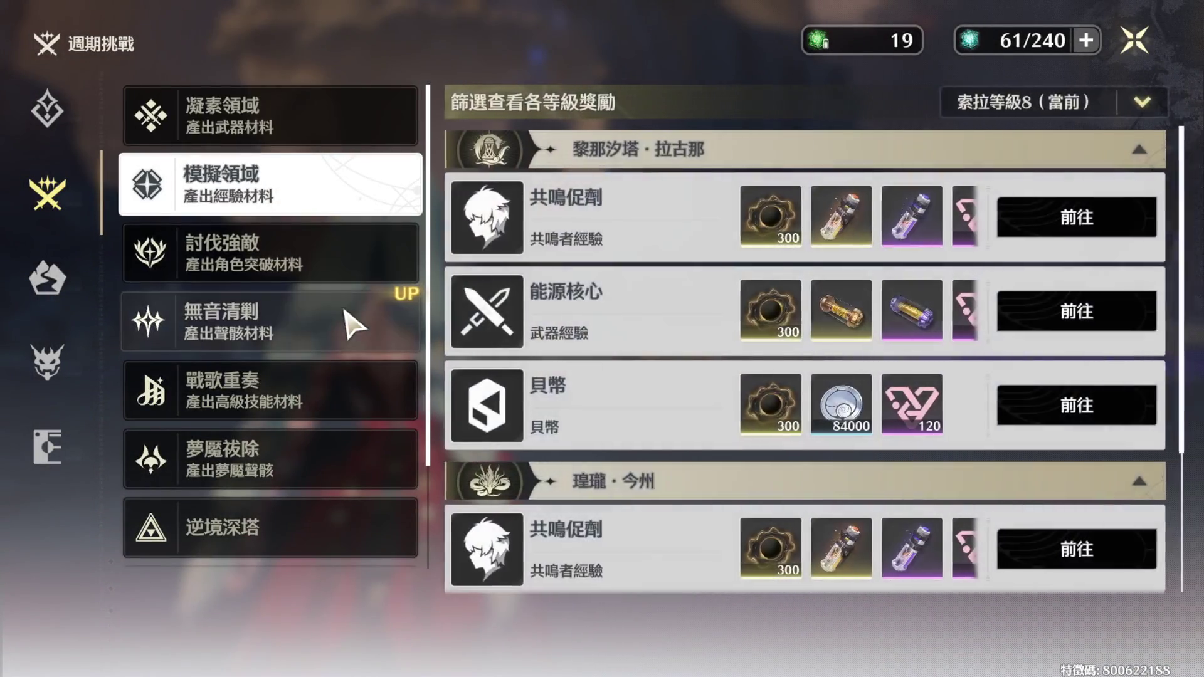
{"action": "left_click", "coordinate": [356, 279]}
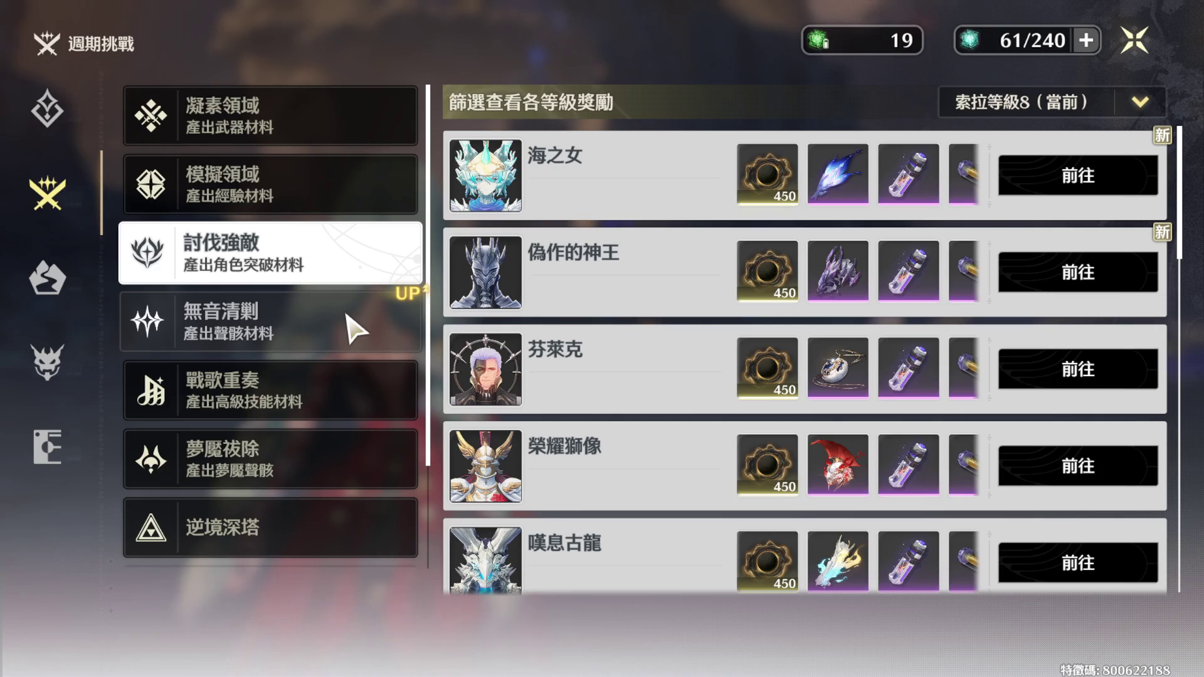
{"action": "left_click", "coordinate": [346, 323]}
{"action": "left_click", "coordinate": [349, 273]}
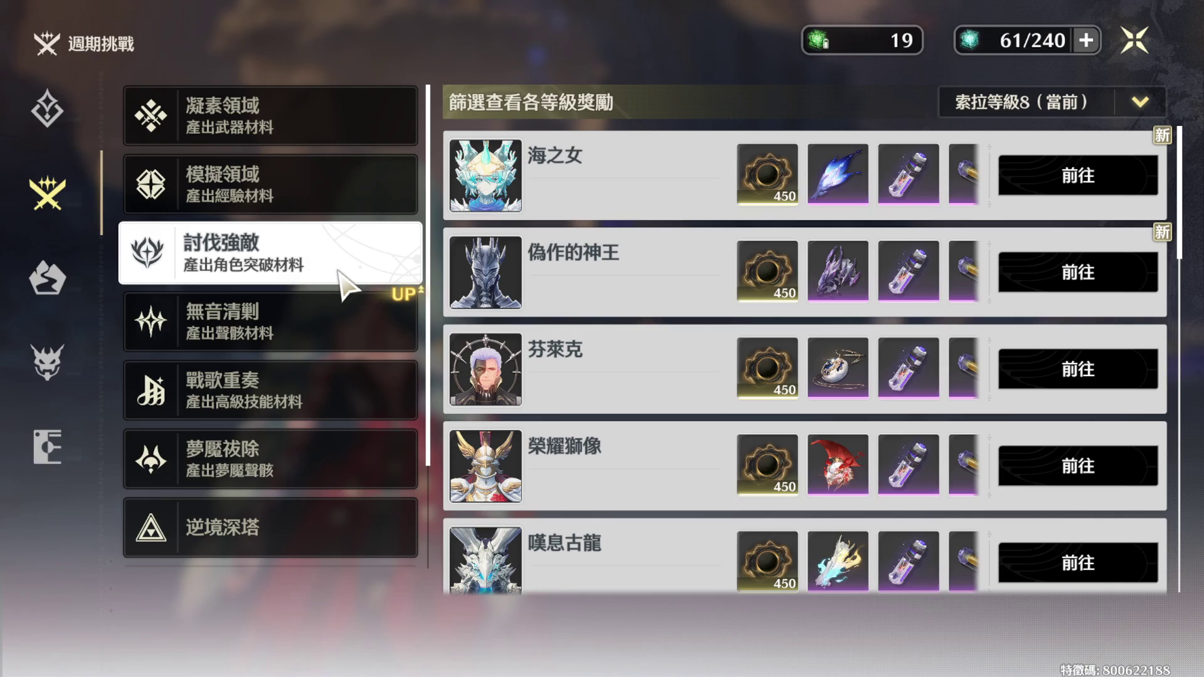
{"action": "left_click", "coordinate": [74, 303]}
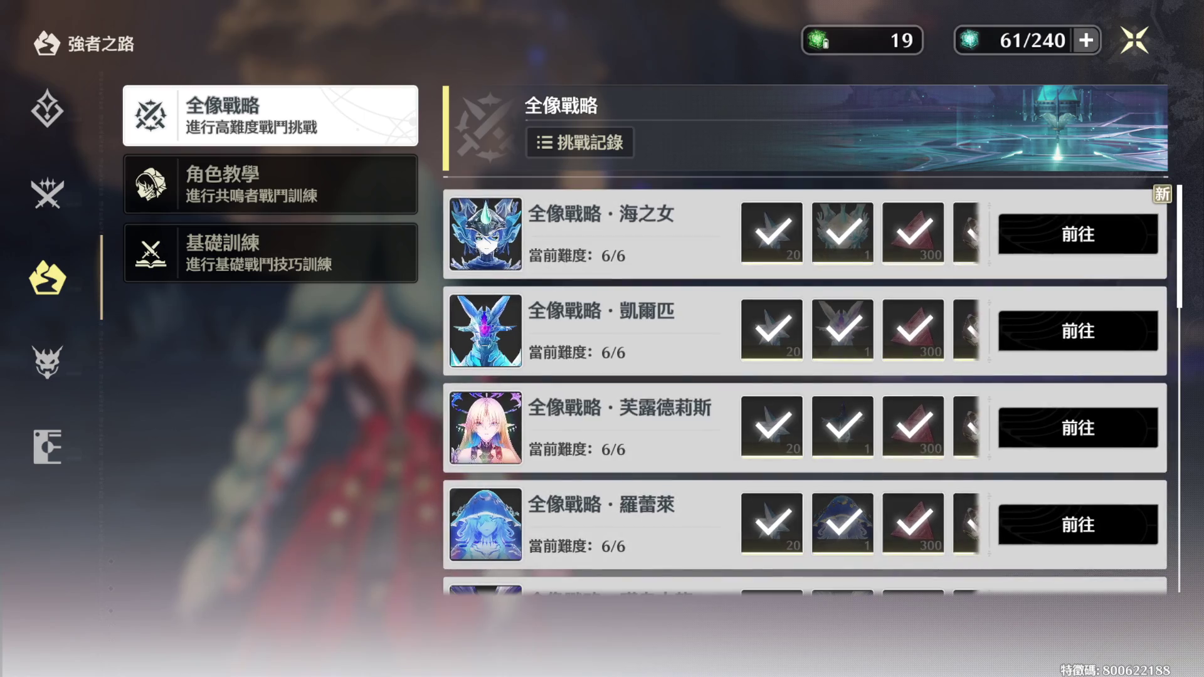
{"action": "scroll", "coordinate": [807, 387], "scroll_direction": "down", "scroll_amount": 1}
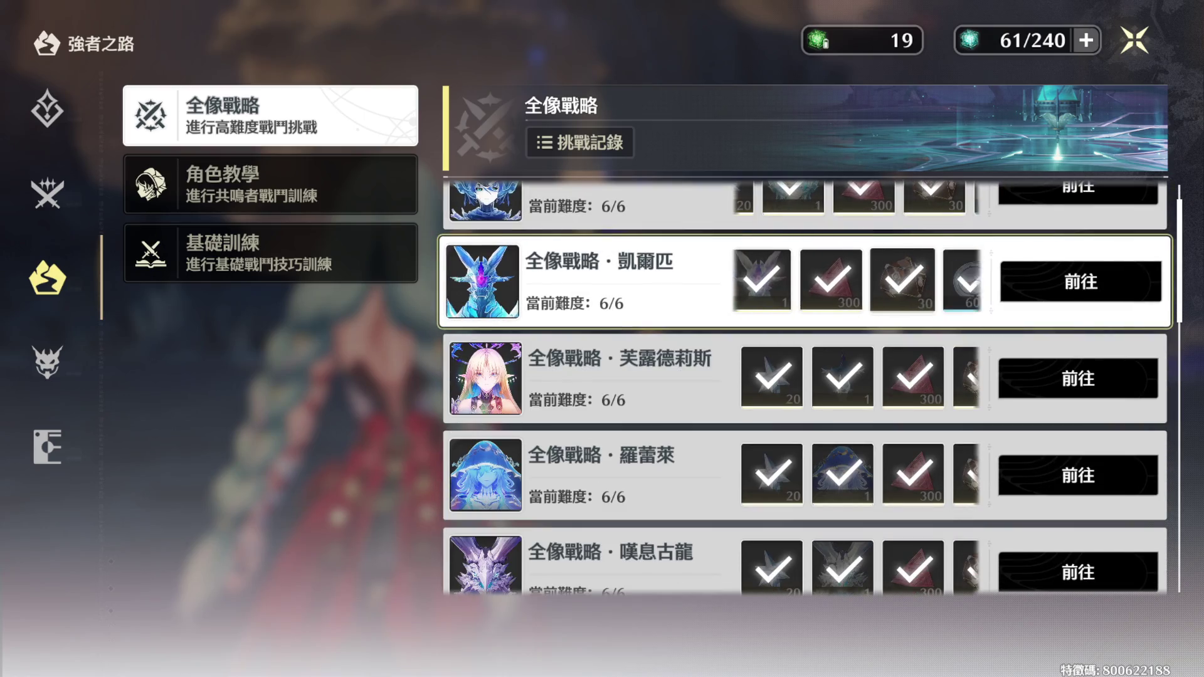
{"action": "scroll", "coordinate": [807, 388], "scroll_direction": "down", "scroll_amount": 2}
{"action": "scroll", "coordinate": [807, 513], "scroll_direction": "down", "scroll_amount": 5}
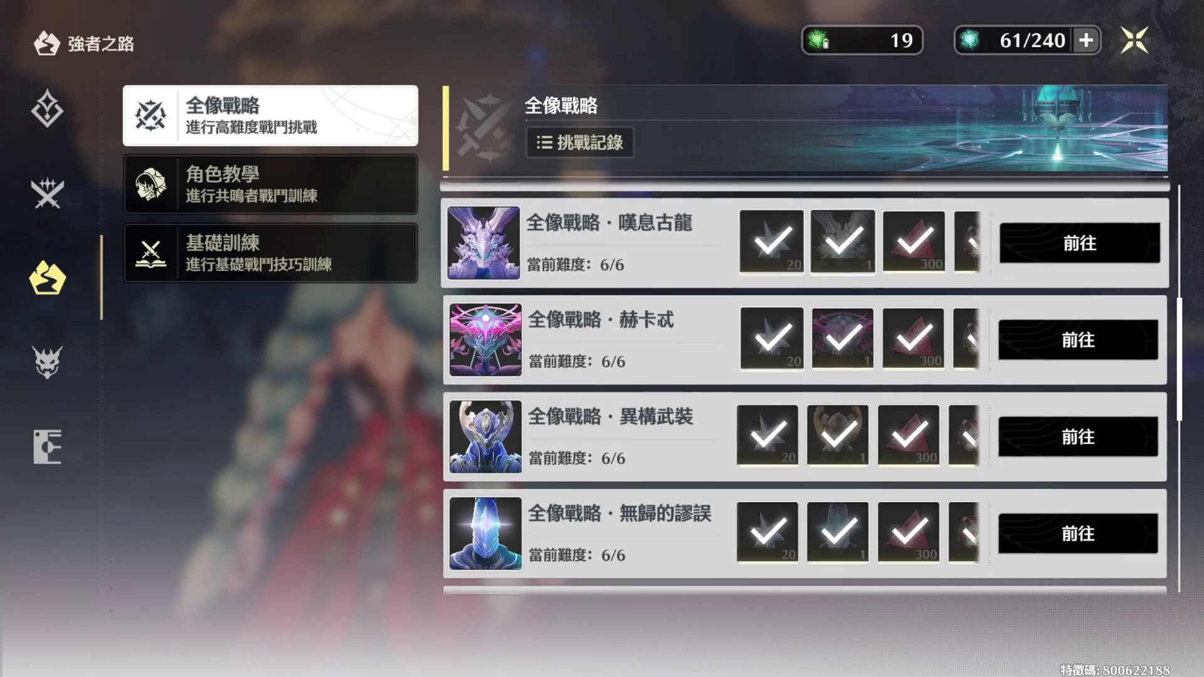
{"action": "key", "text": "Escape"}
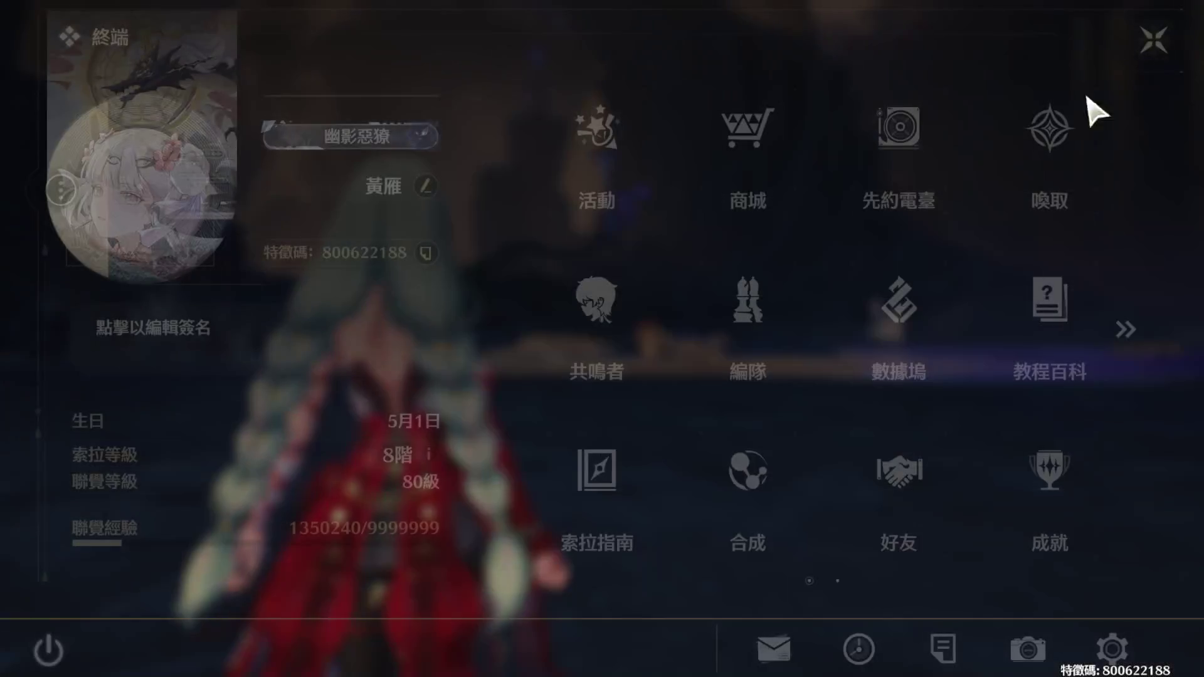
- Review the Weekly Challenge rewards for 無音清剿, 討伐強敵 and 模擬領域
{"action": "left_click", "coordinate": [626, 474]}
{"action": "left_click", "coordinate": [283, 307]}
{"action": "left_click", "coordinate": [311, 255]}
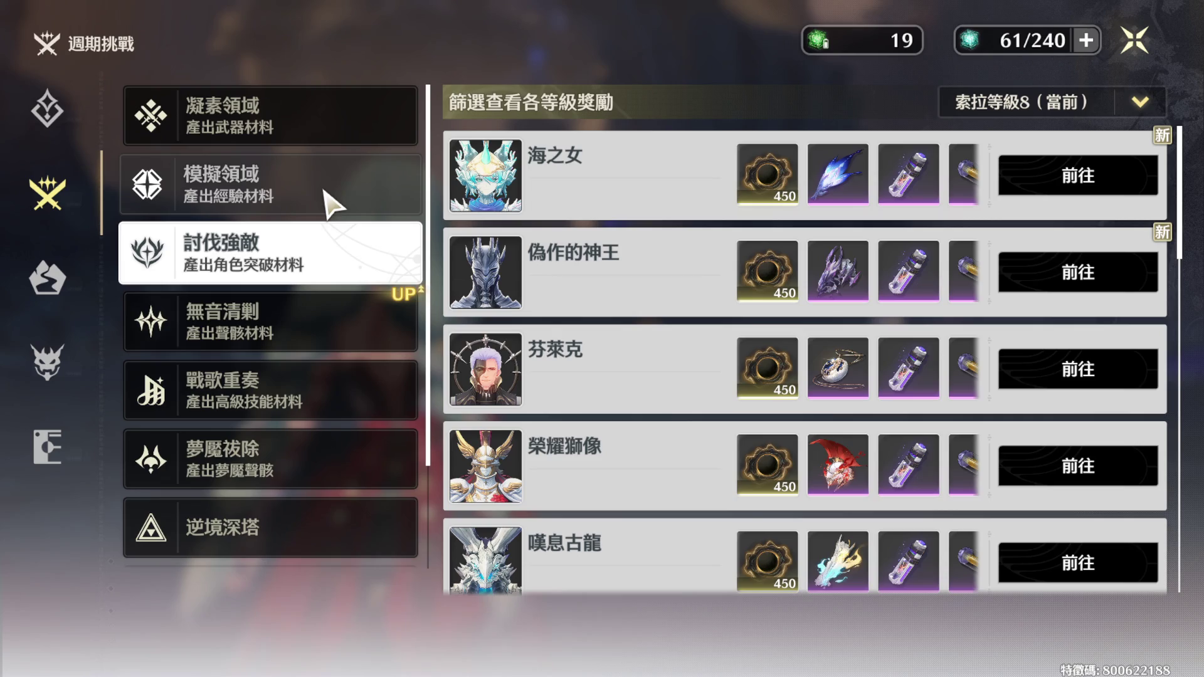
{"action": "left_click", "coordinate": [326, 193]}
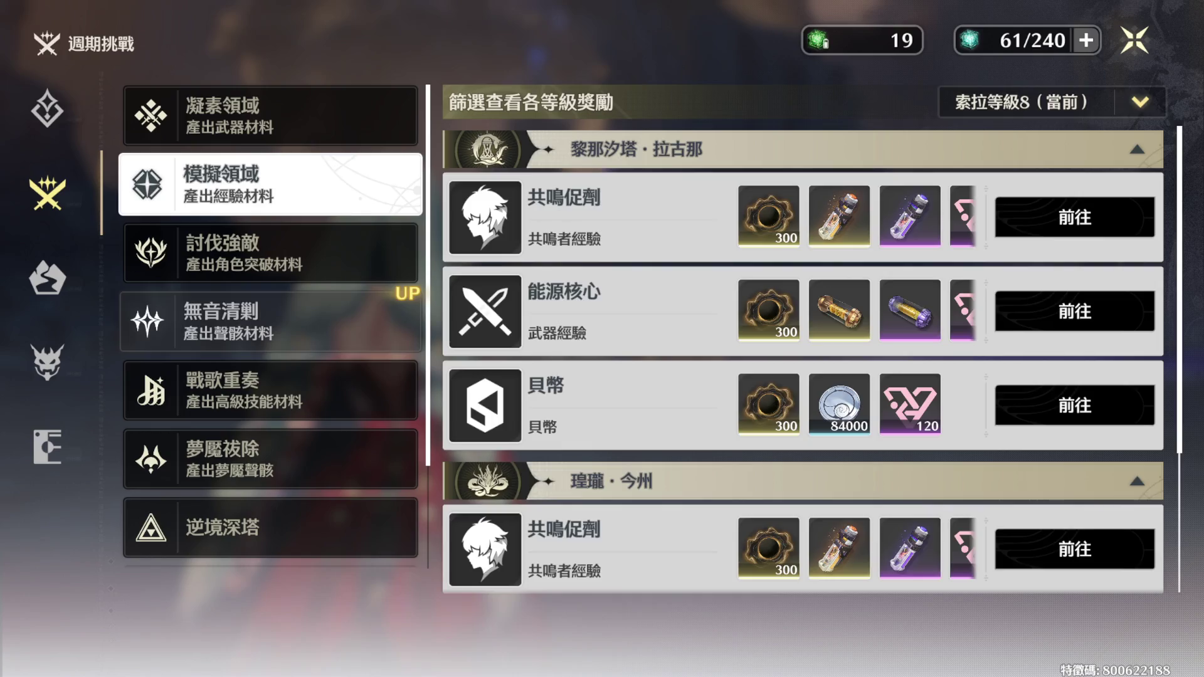
- Recheck the Tacet Field, boss, Forgery and Simulation rewards, then view 120 points on 活躍度
{"action": "left_click", "coordinate": [330, 317]}
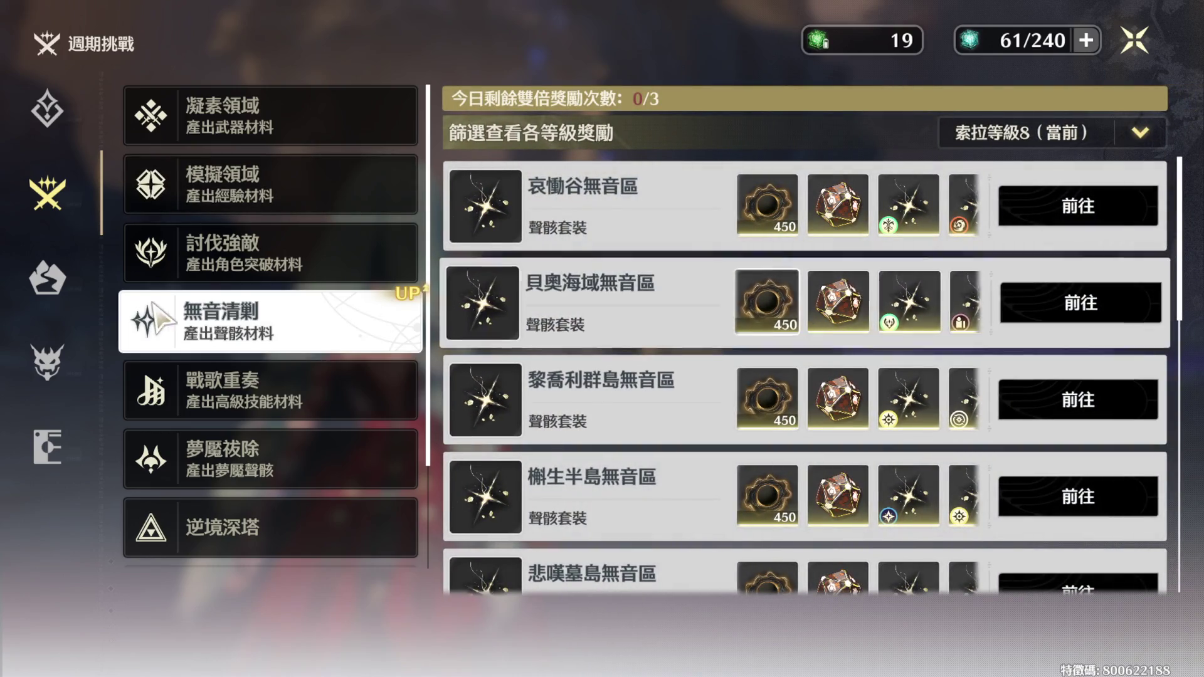
{"action": "left_click", "coordinate": [207, 251]}
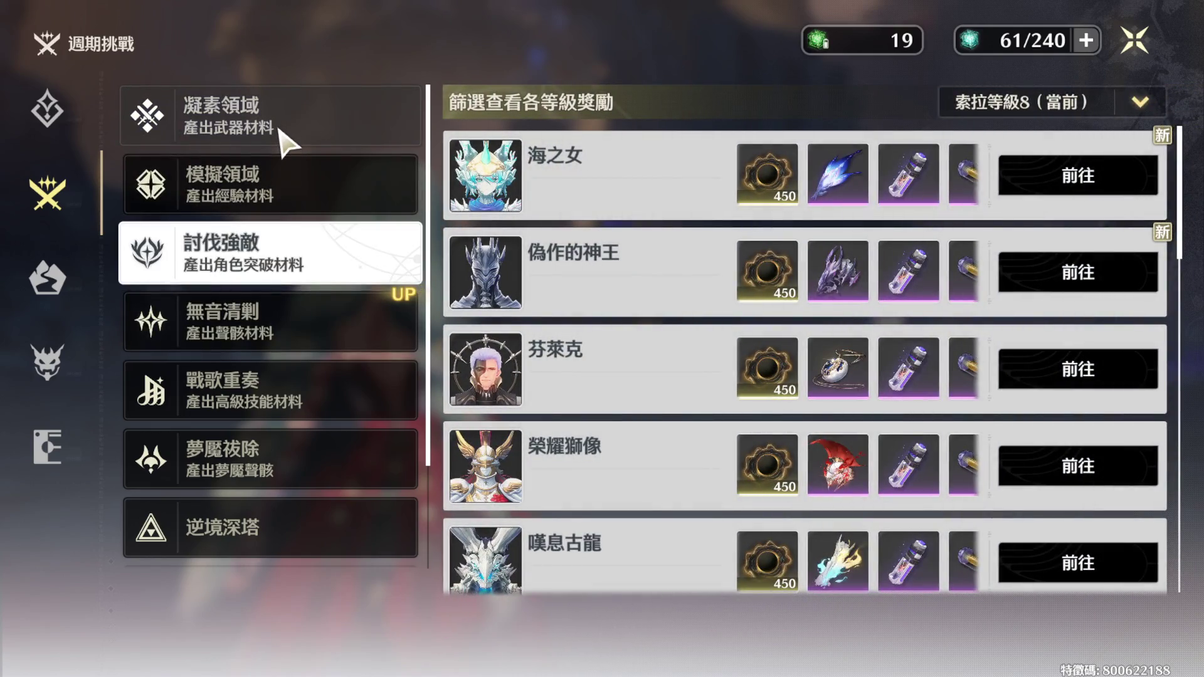
{"action": "left_click", "coordinate": [280, 133]}
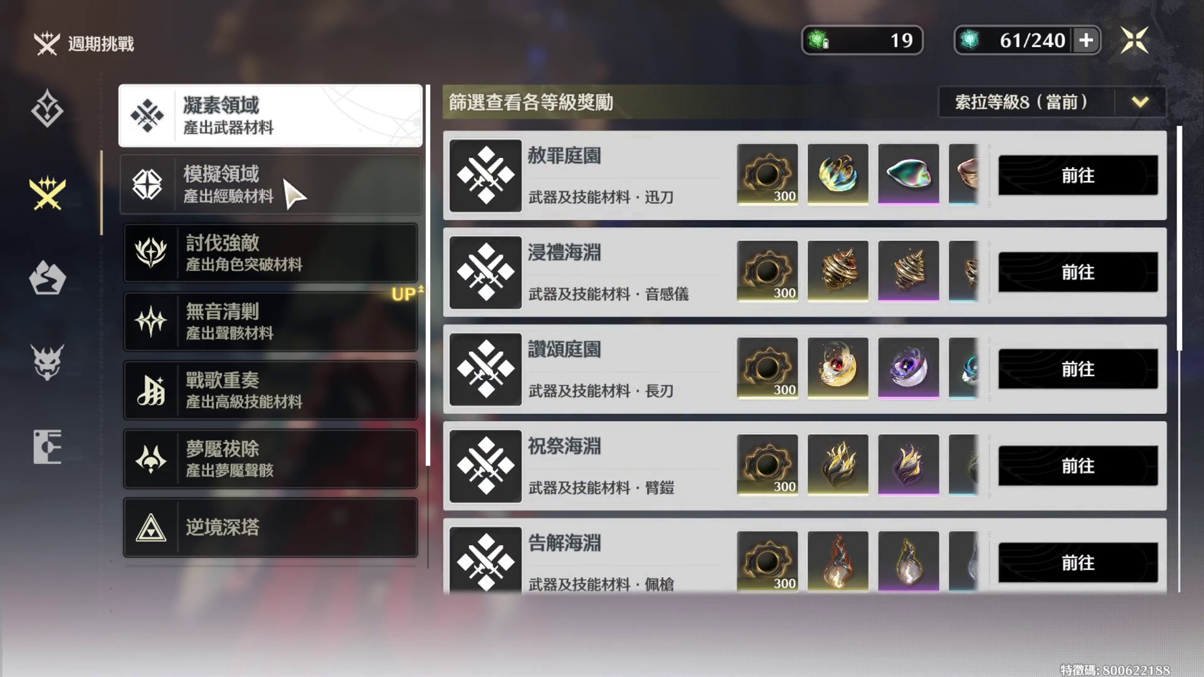
{"action": "left_click", "coordinate": [294, 191]}
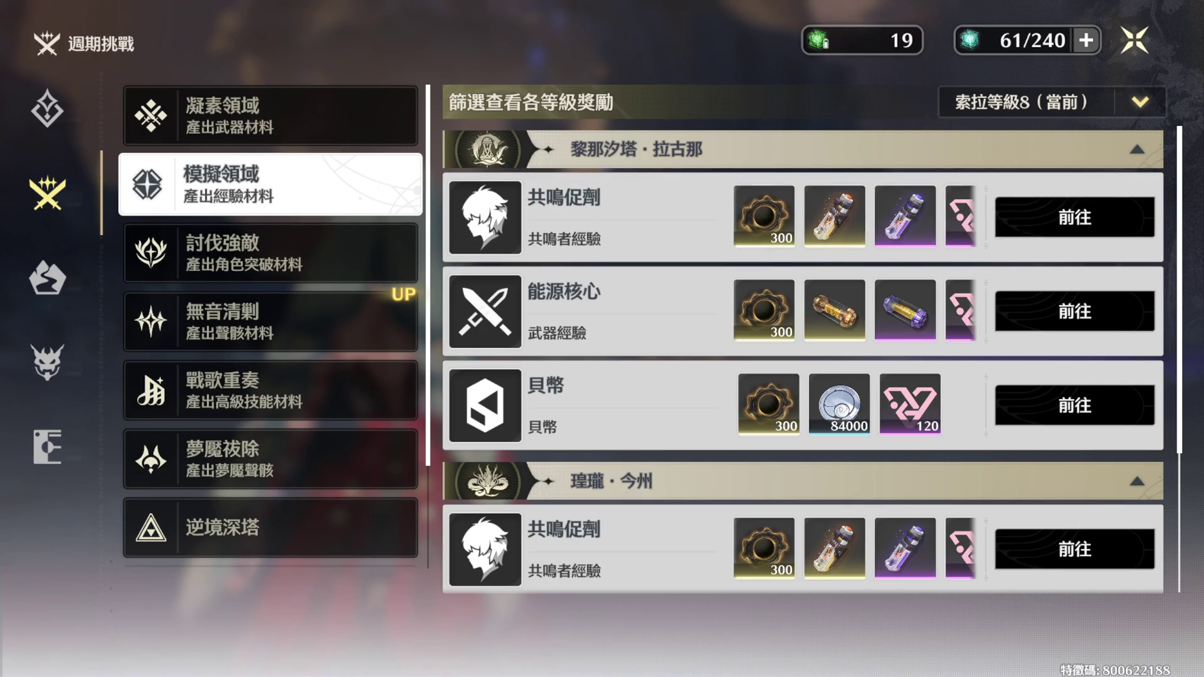
{"action": "left_click", "coordinate": [64, 119]}
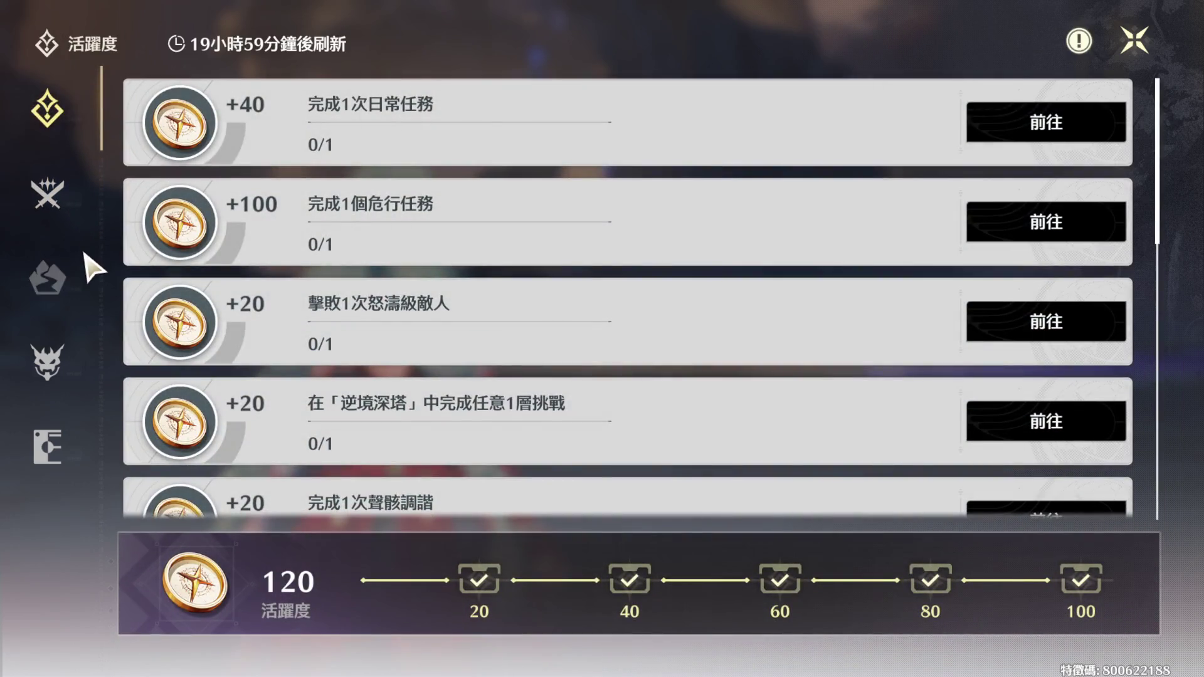
- Browse the 強者之路 basic training and character tutorial lists, then return to the Terminal
{"action": "left_click", "coordinate": [86, 267]}
{"action": "left_click", "coordinate": [182, 247]}
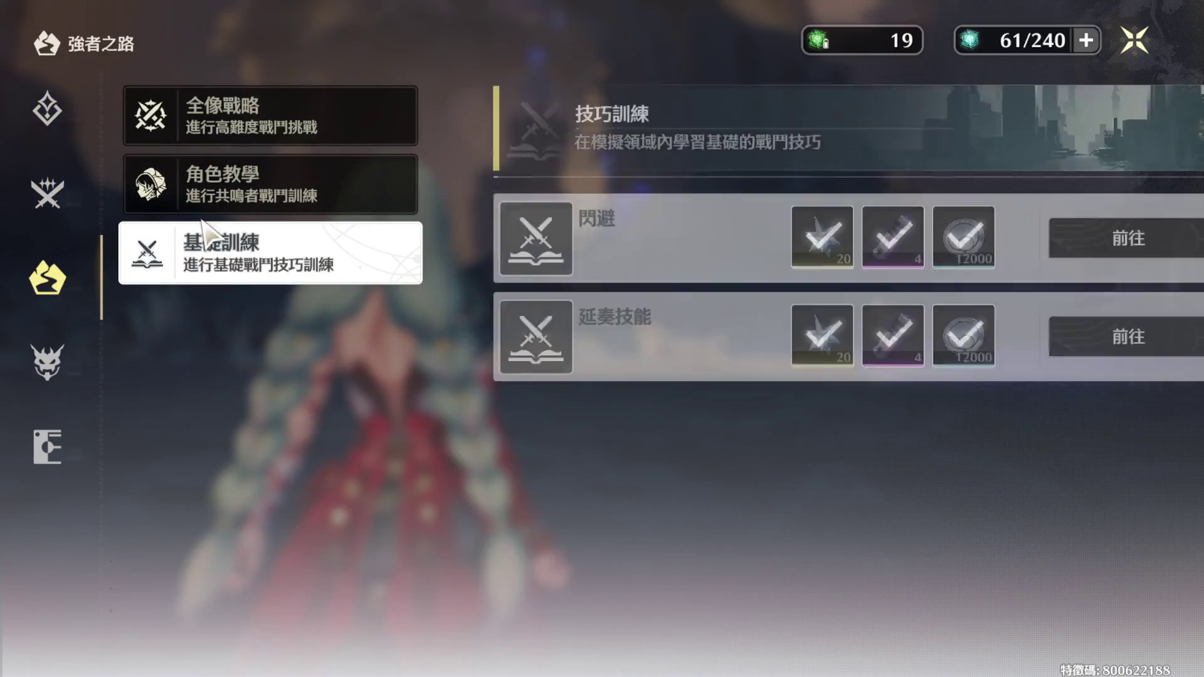
{"action": "left_click", "coordinate": [250, 191]}
{"action": "left_click", "coordinate": [1136, 40]}
- Check the inventory's echo list, then view the level 26 Data Bank with 512/512 echoes
{"action": "left_click", "coordinate": [1126, 329]}
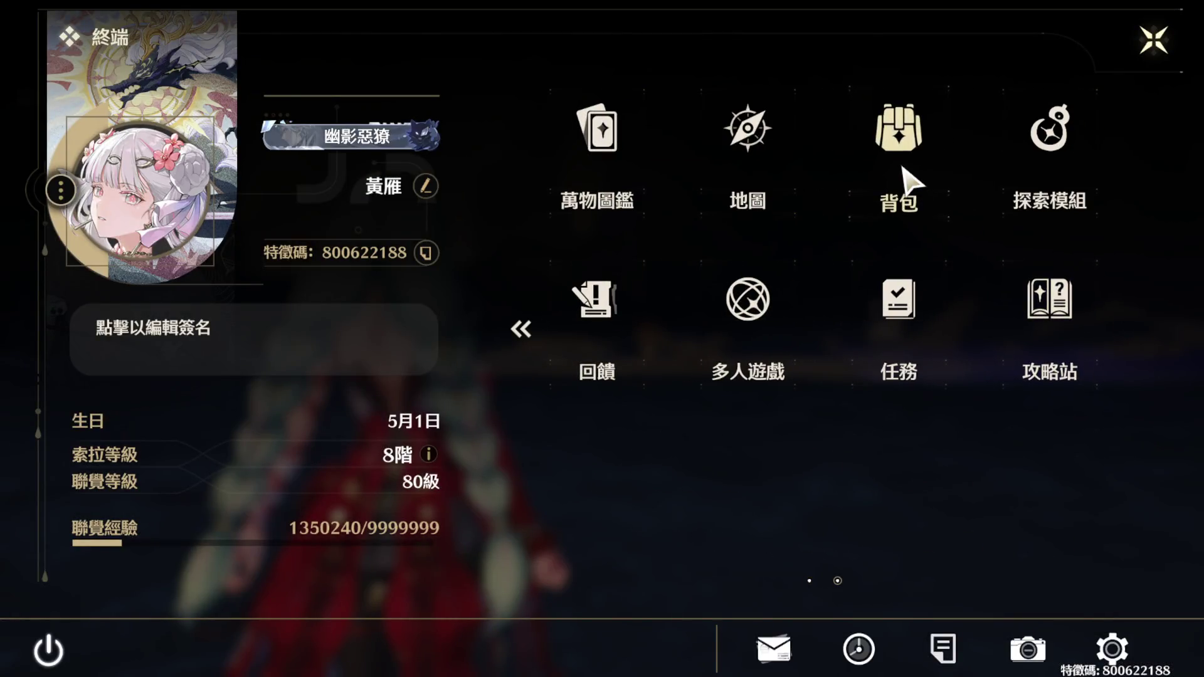
{"action": "left_click", "coordinate": [904, 169]}
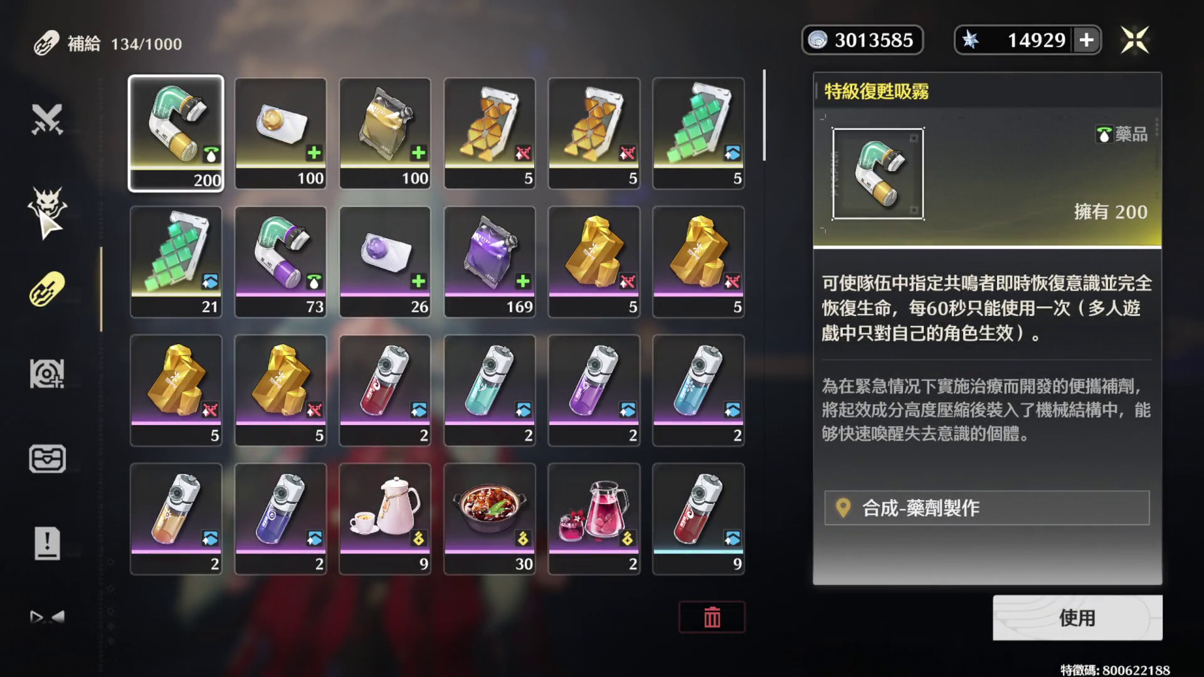
{"action": "left_click", "coordinate": [44, 216]}
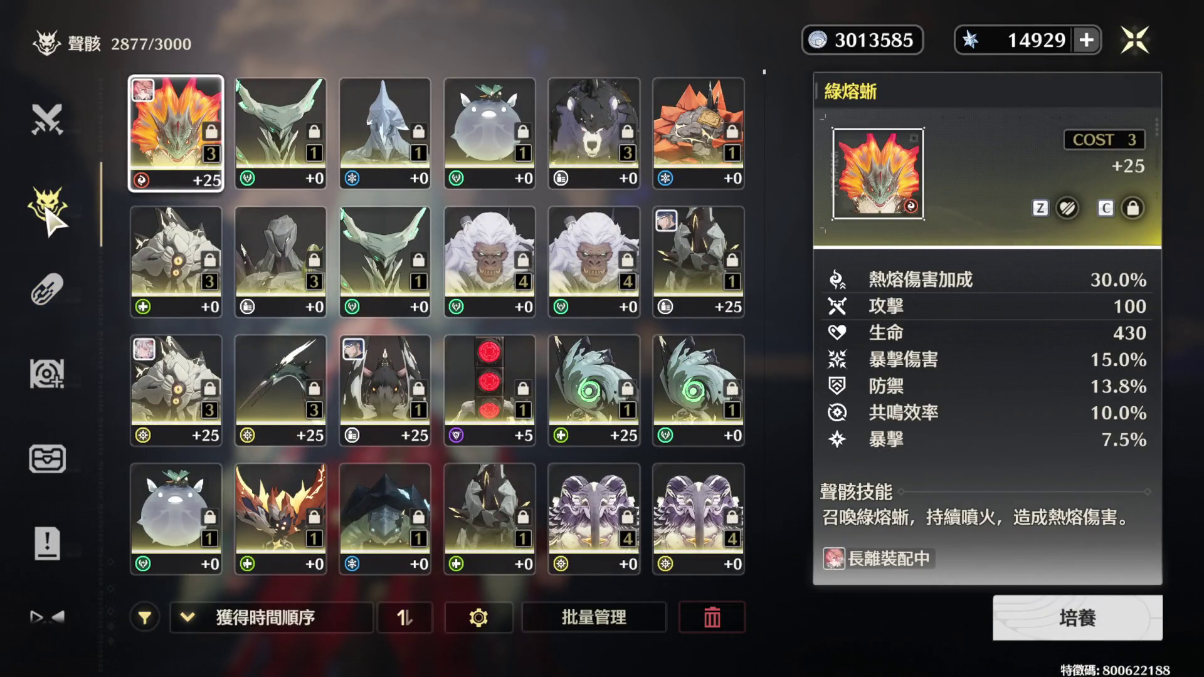
{"action": "left_click", "coordinate": [1135, 40]}
{"action": "left_click", "coordinate": [520, 331]}
{"action": "left_click", "coordinate": [911, 319]}
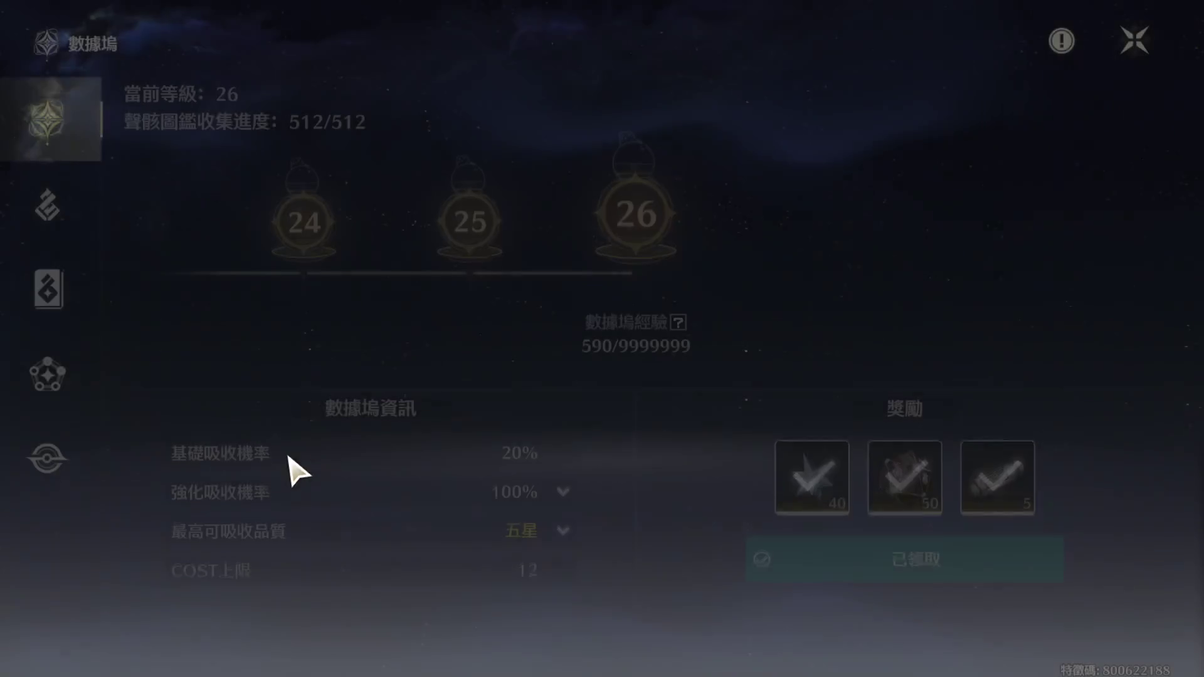
- Batch-merge all 41 eligible echoes in Data Fusion
{"action": "left_click", "coordinate": [57, 379]}
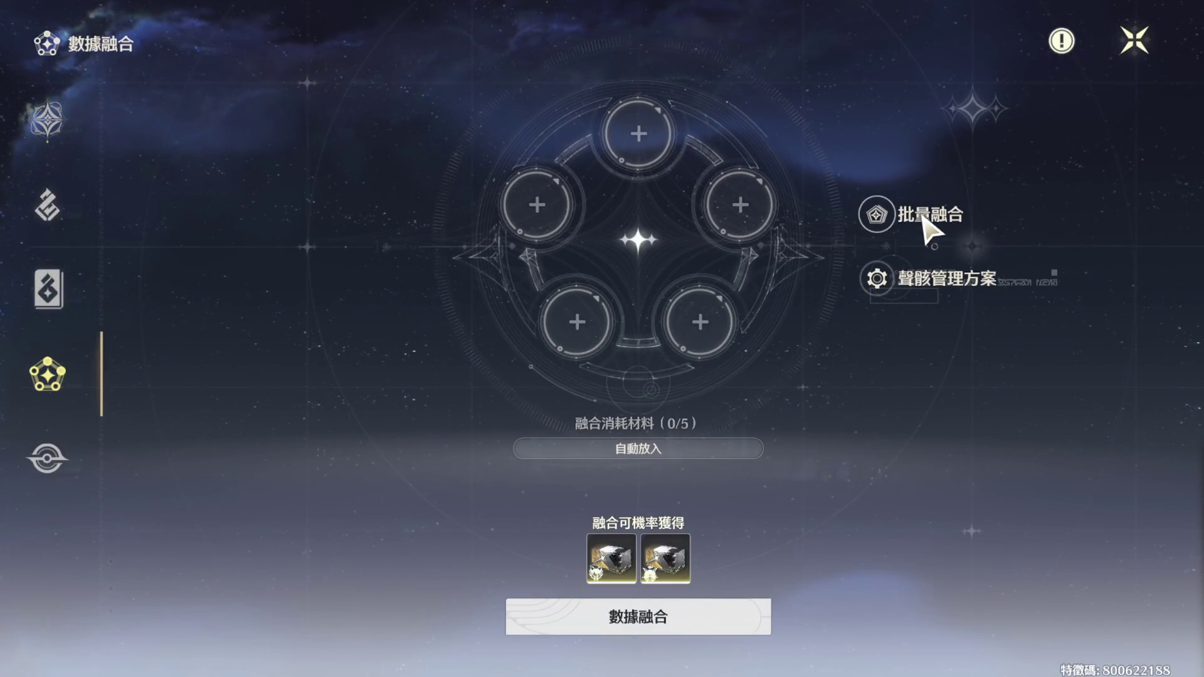
{"action": "left_click", "coordinate": [923, 218]}
{"action": "left_click", "coordinate": [342, 623]}
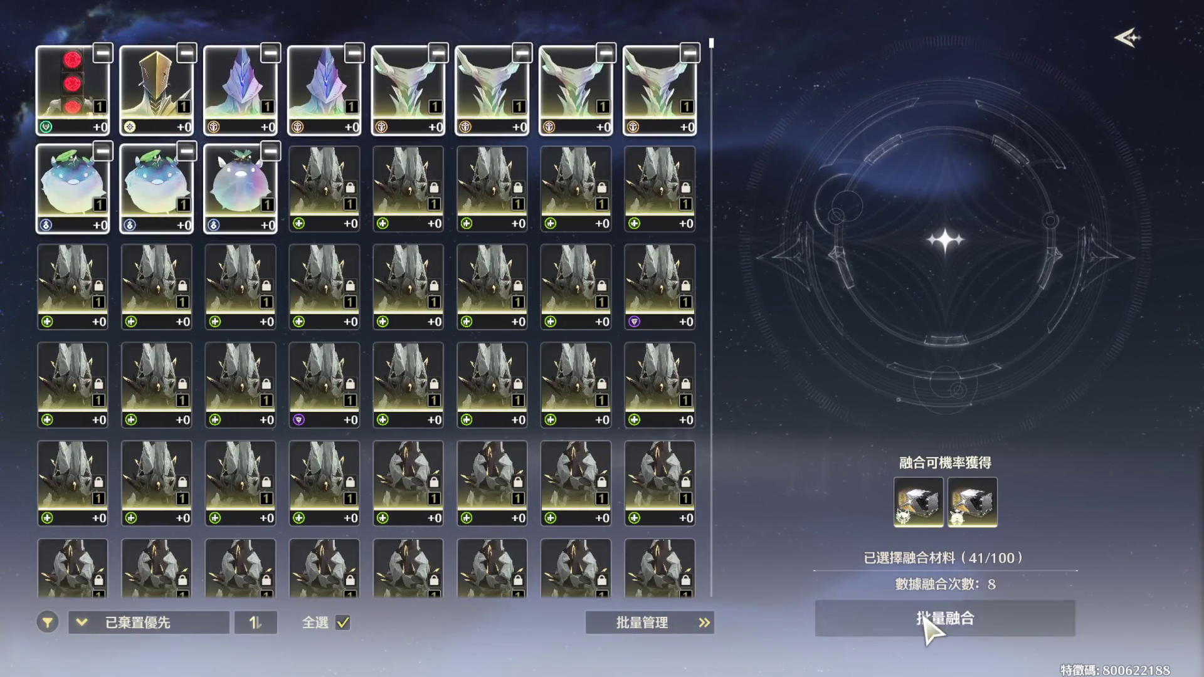
{"action": "left_click", "coordinate": [924, 618]}
{"action": "left_click", "coordinate": [778, 436]}
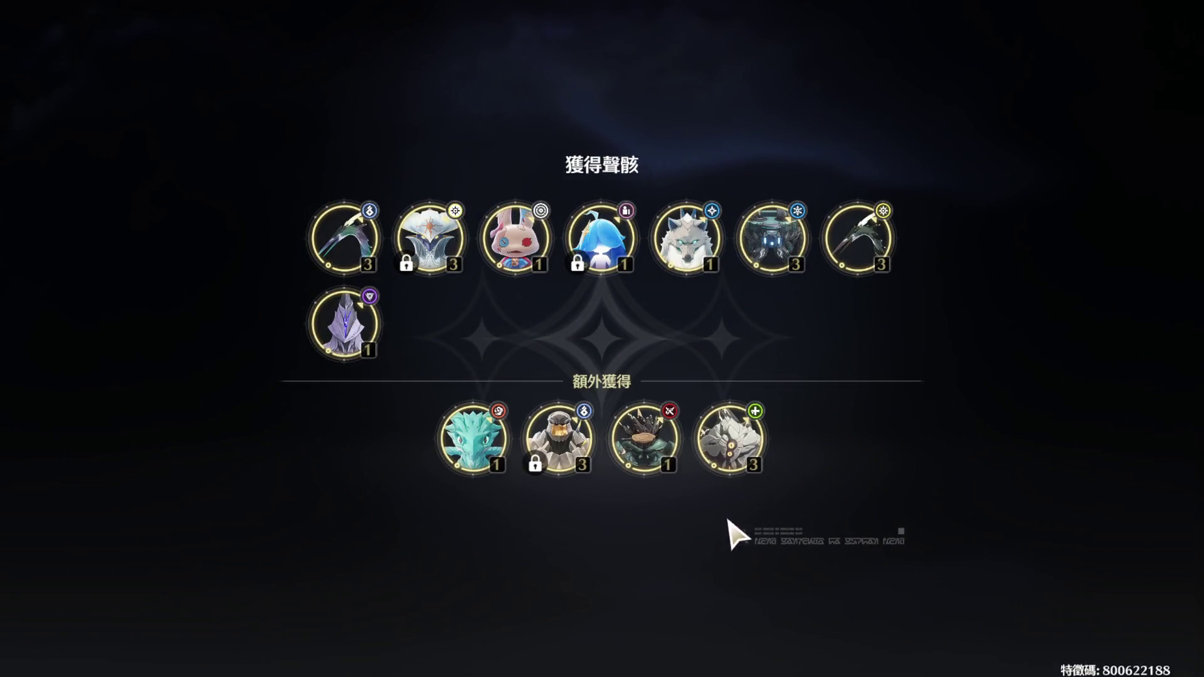
{"action": "left_click", "coordinate": [690, 552]}
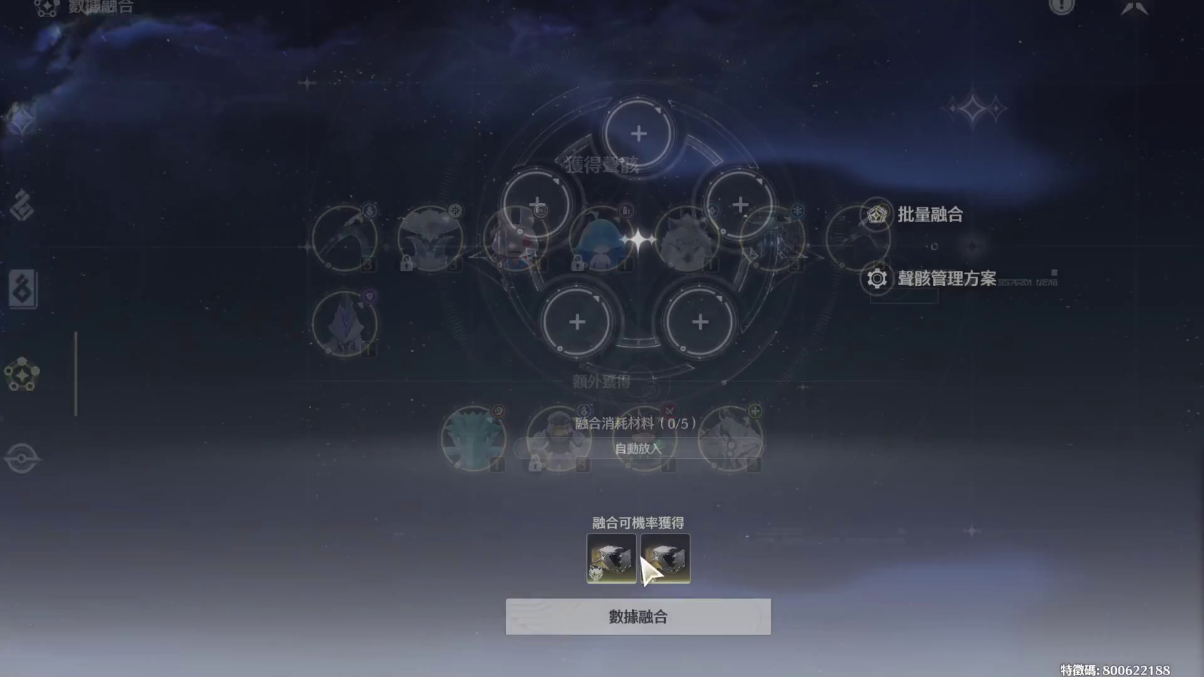
- Batch-merge the remaining eligible echoes, then check the echo inventory at 2842/3000
{"action": "left_click", "coordinate": [879, 242]}
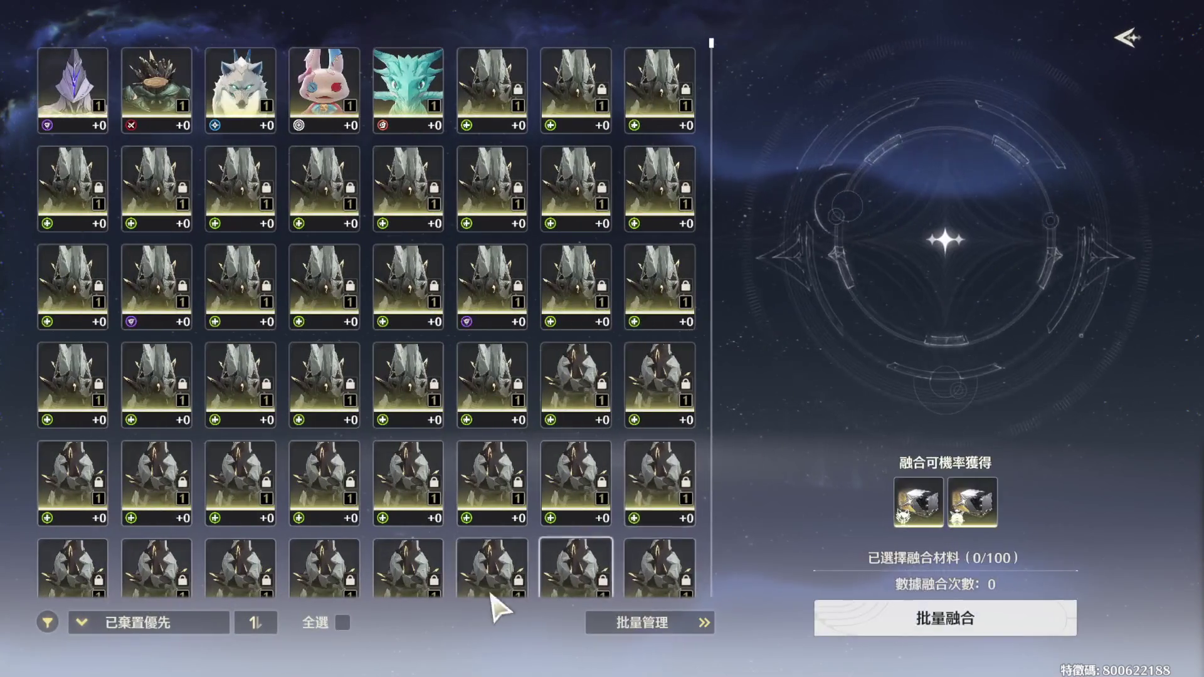
{"action": "left_click", "coordinate": [342, 625]}
{"action": "left_click", "coordinate": [897, 631]}
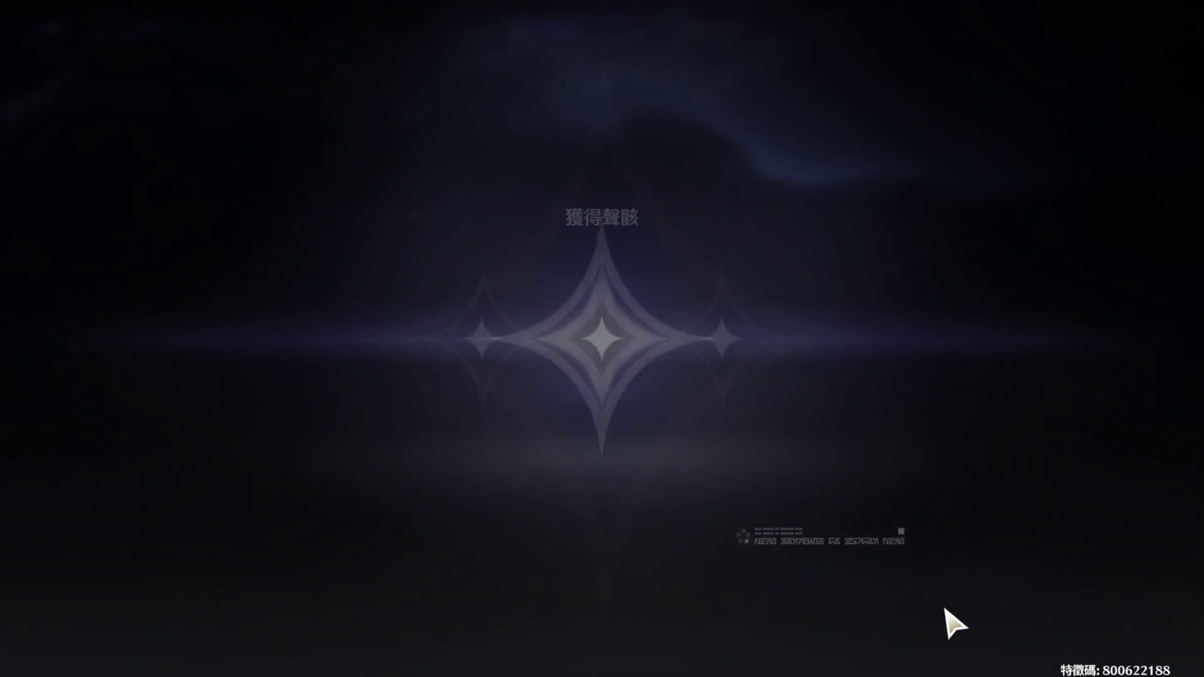
{"action": "left_click", "coordinate": [787, 477]}
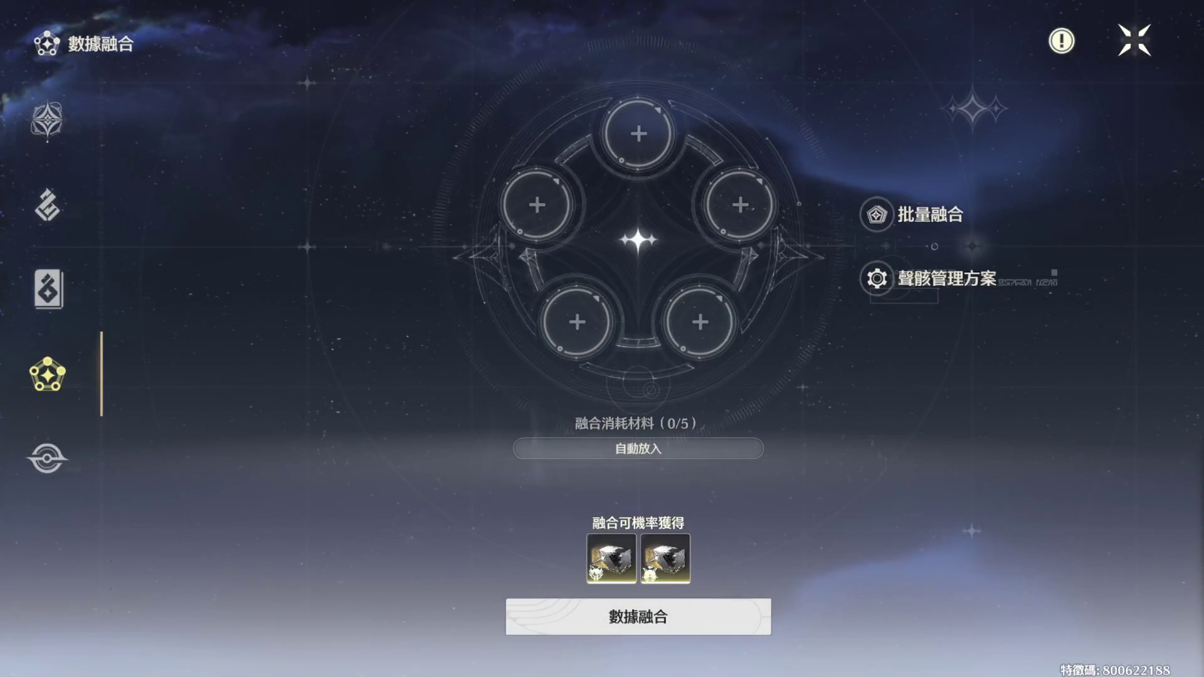
{"action": "left_click", "coordinate": [1135, 41]}
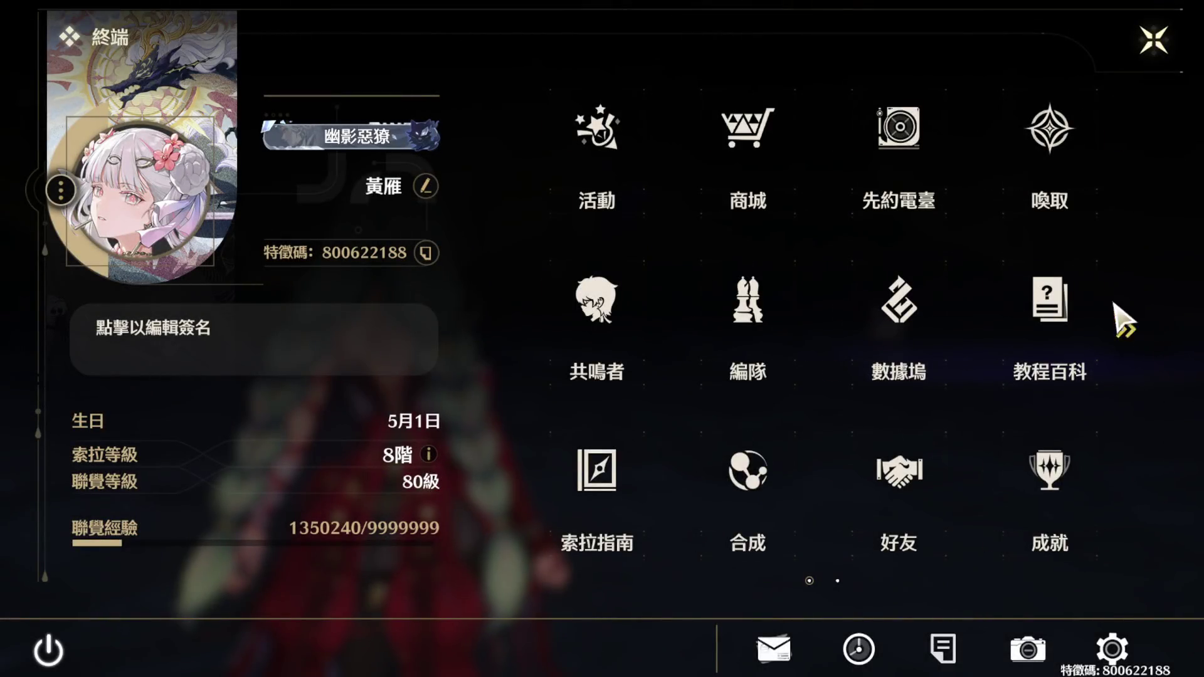
{"action": "left_click", "coordinate": [1134, 331]}
{"action": "left_click", "coordinate": [897, 132]}
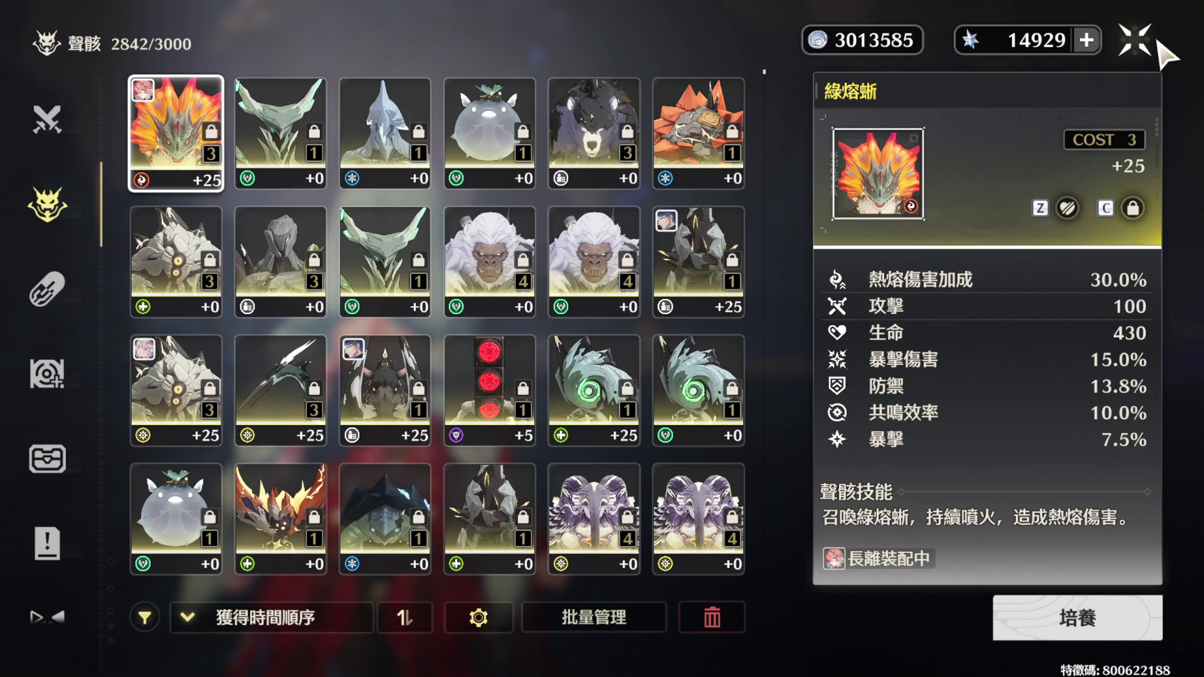
- Close the inventory and go to the Convene summon banners
{"action": "left_click", "coordinate": [1159, 42]}
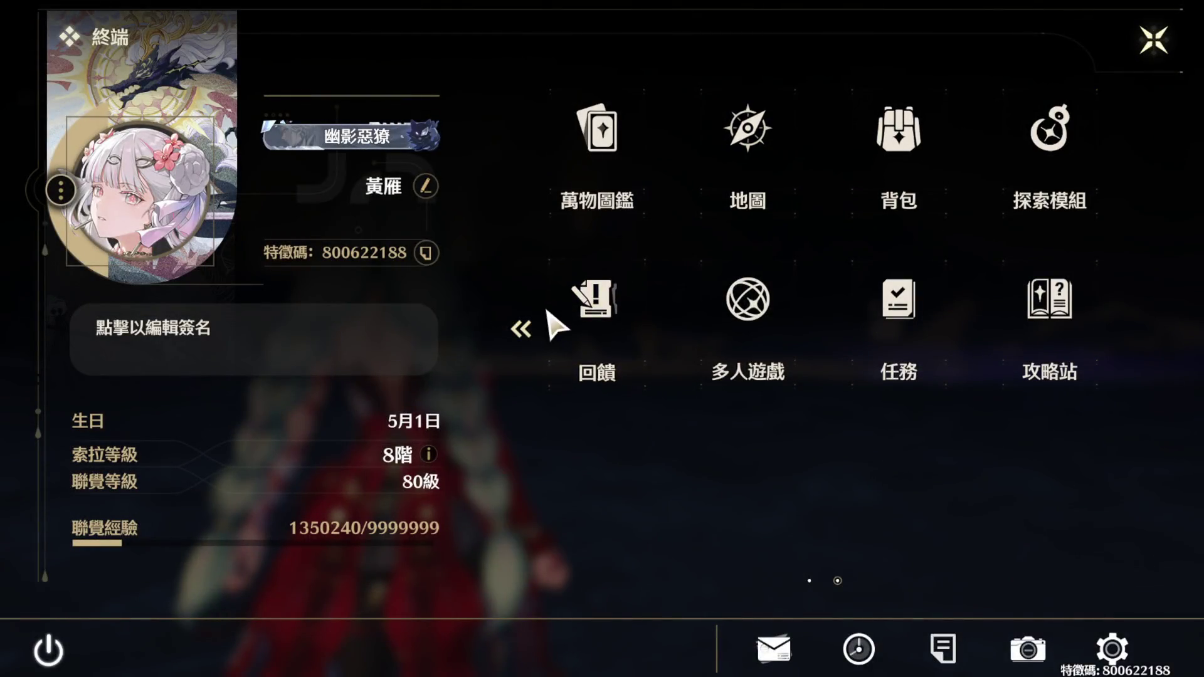
{"action": "left_click", "coordinate": [528, 337]}
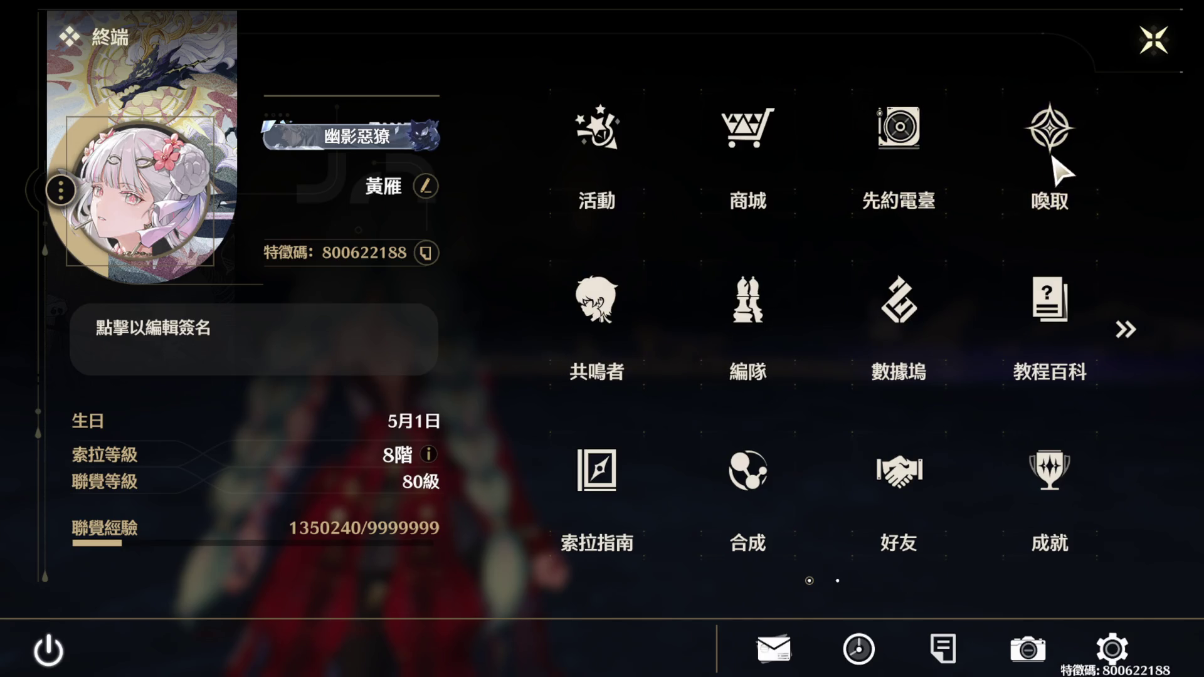
{"action": "left_click", "coordinate": [1058, 125]}
- Check the 160-cost 浮金波紋 under 聆聽星聲 in the exchange shop without buying
{"action": "left_click", "coordinate": [285, 626]}
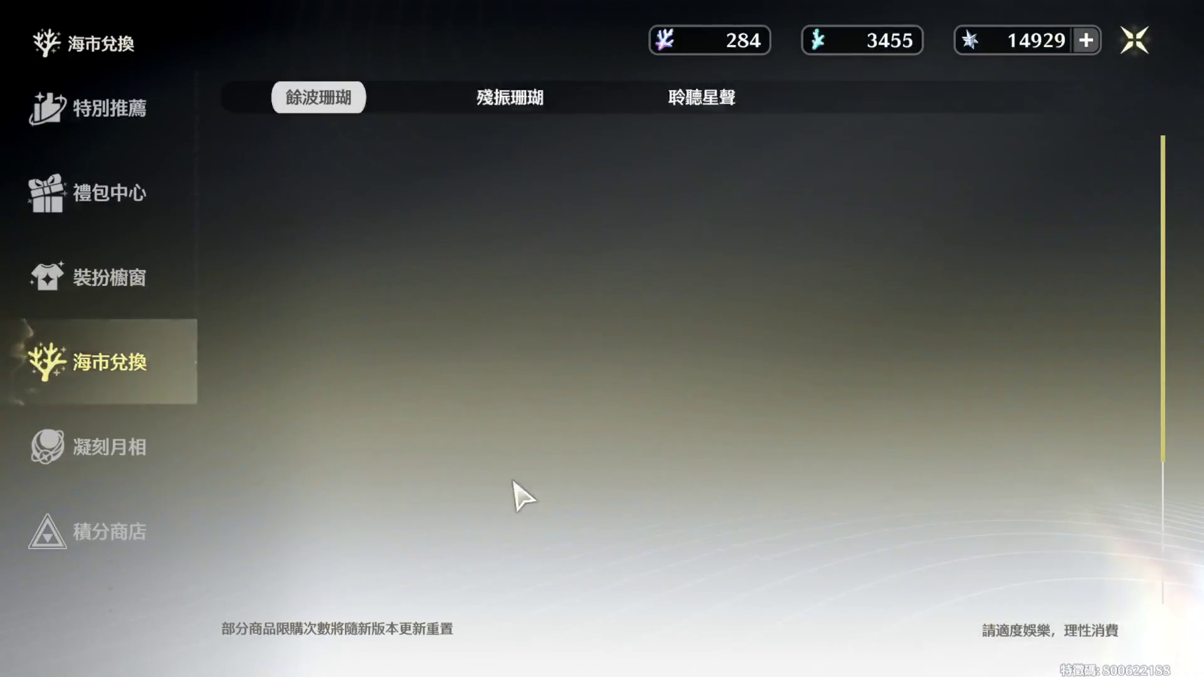
{"action": "left_click", "coordinate": [701, 98]}
{"action": "left_click", "coordinate": [342, 273]}
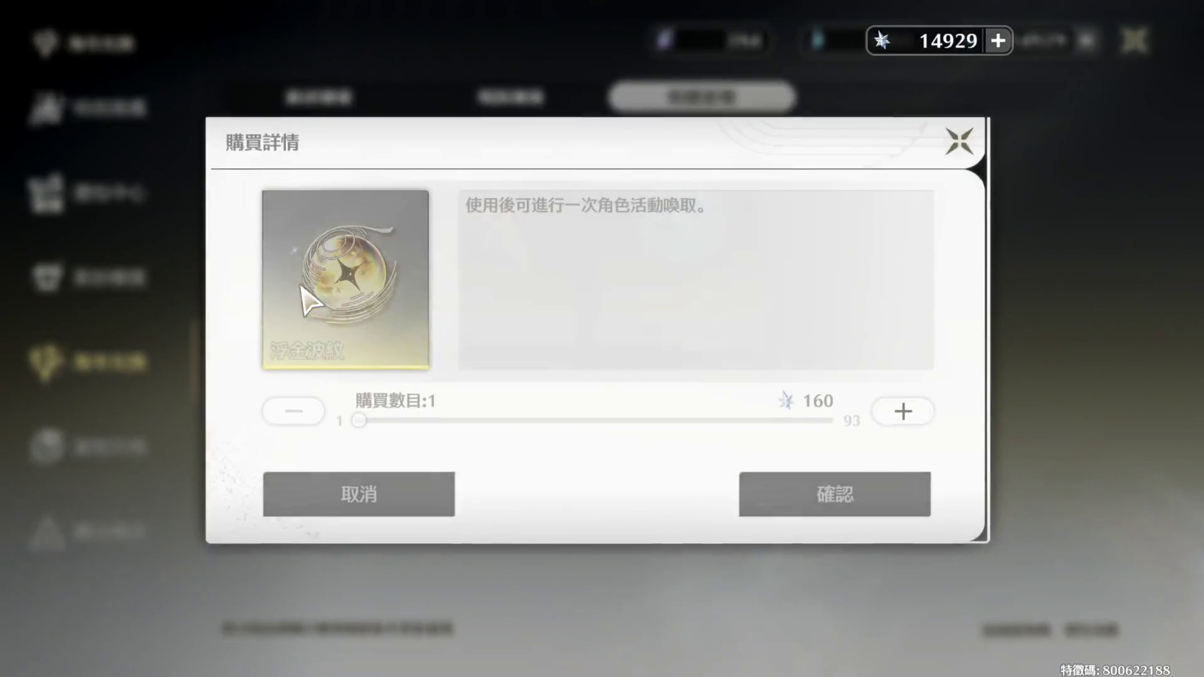
{"action": "left_click", "coordinate": [953, 147]}
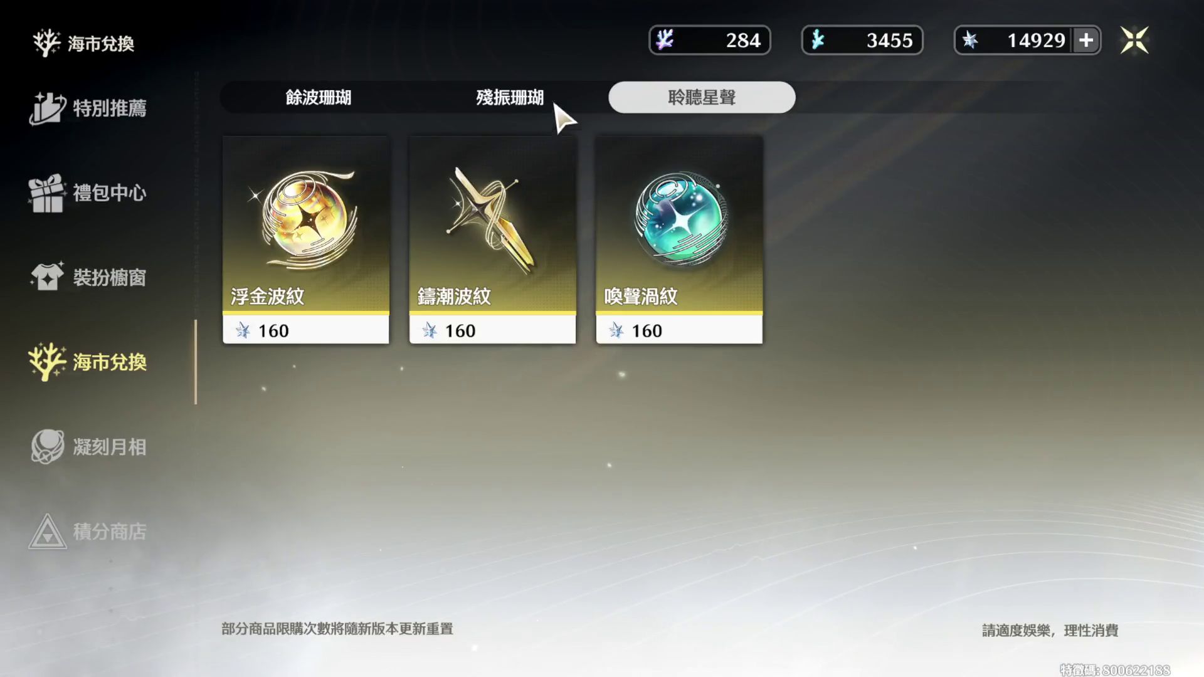
{"action": "left_click", "coordinate": [1135, 41]}
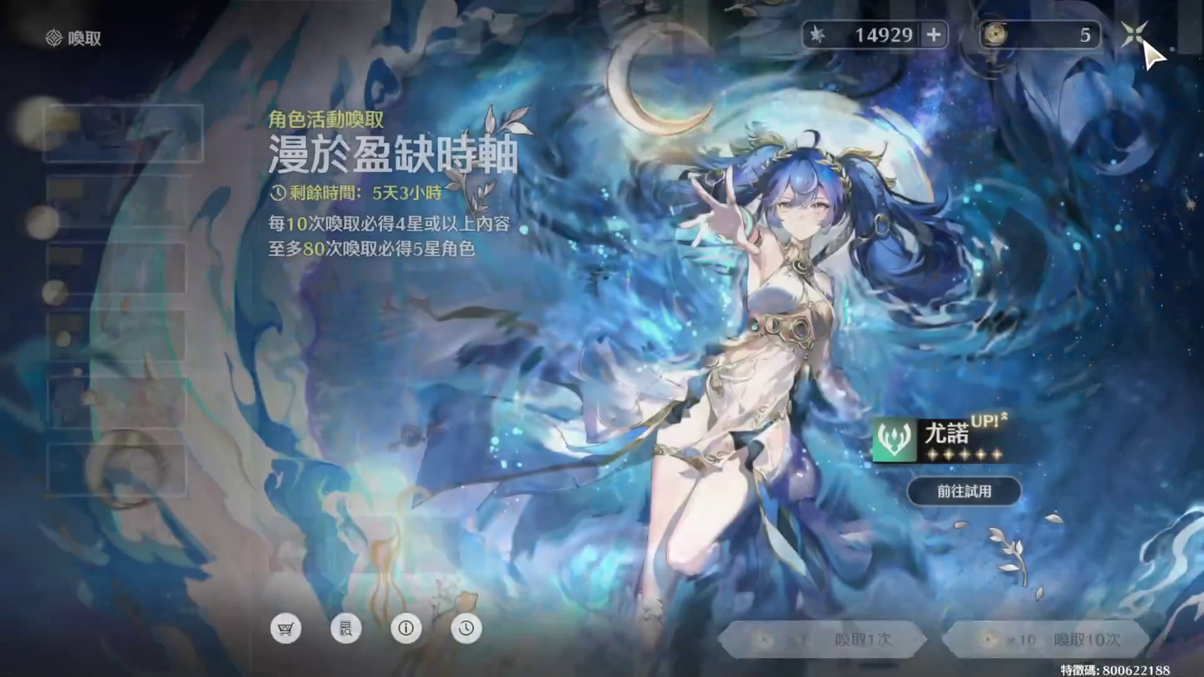
- Browse the summon banners, including the 浮聲沉兵 weapon banner, and return to the Terminal
{"action": "left_click", "coordinate": [200, 217]}
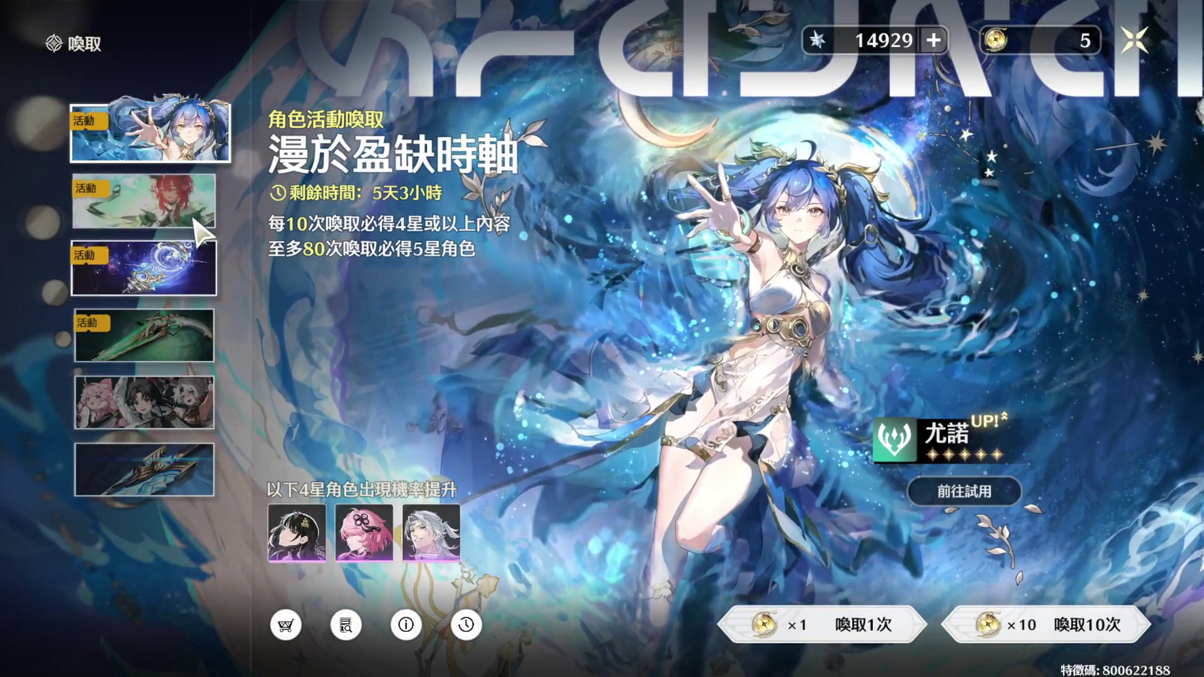
{"action": "left_click", "coordinate": [191, 266]}
{"action": "left_click", "coordinate": [195, 332]}
{"action": "left_click", "coordinate": [198, 427]}
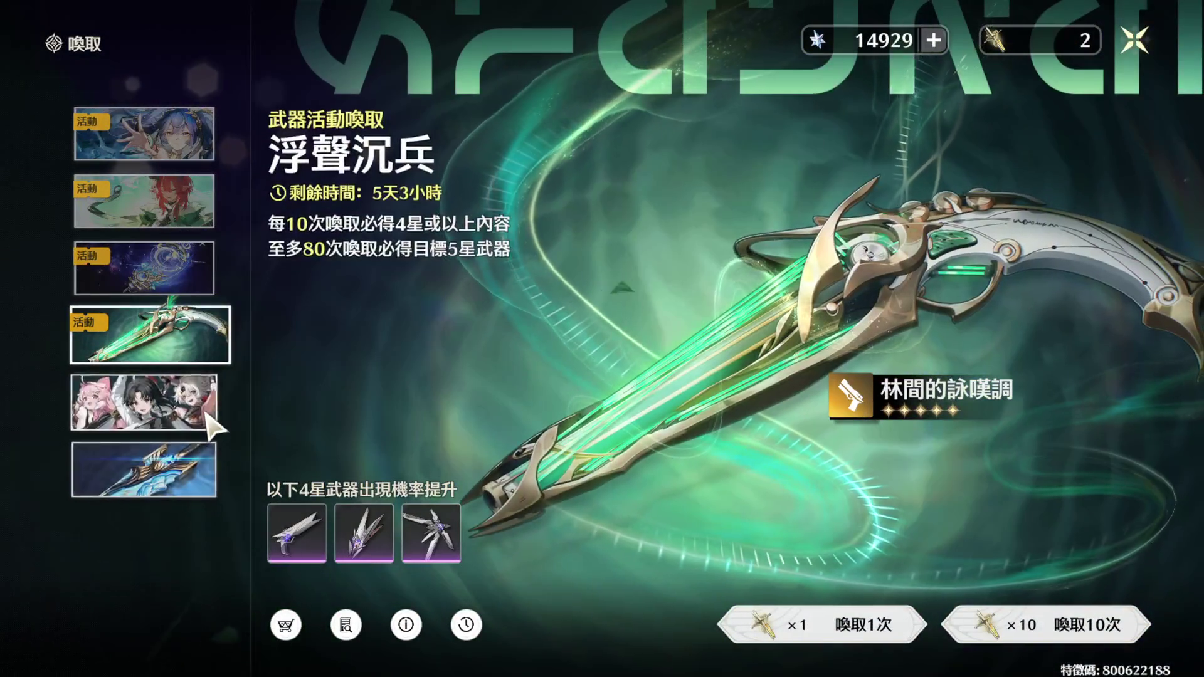
{"action": "left_click", "coordinate": [202, 467]}
{"action": "left_click", "coordinate": [1124, 45]}
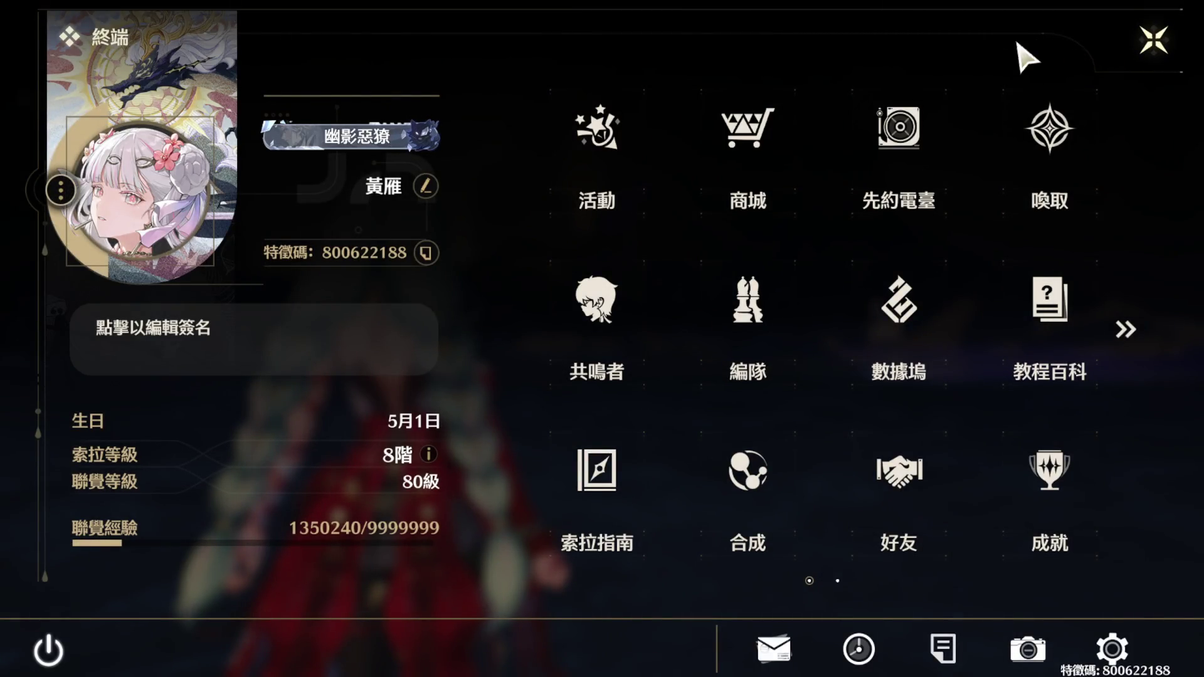
- Look through the 潮蝕模擬, 索拉里斯回歸邀約, 冥歌海墟 and 全像戰略·幻痛 events
{"action": "left_click", "coordinate": [604, 202]}
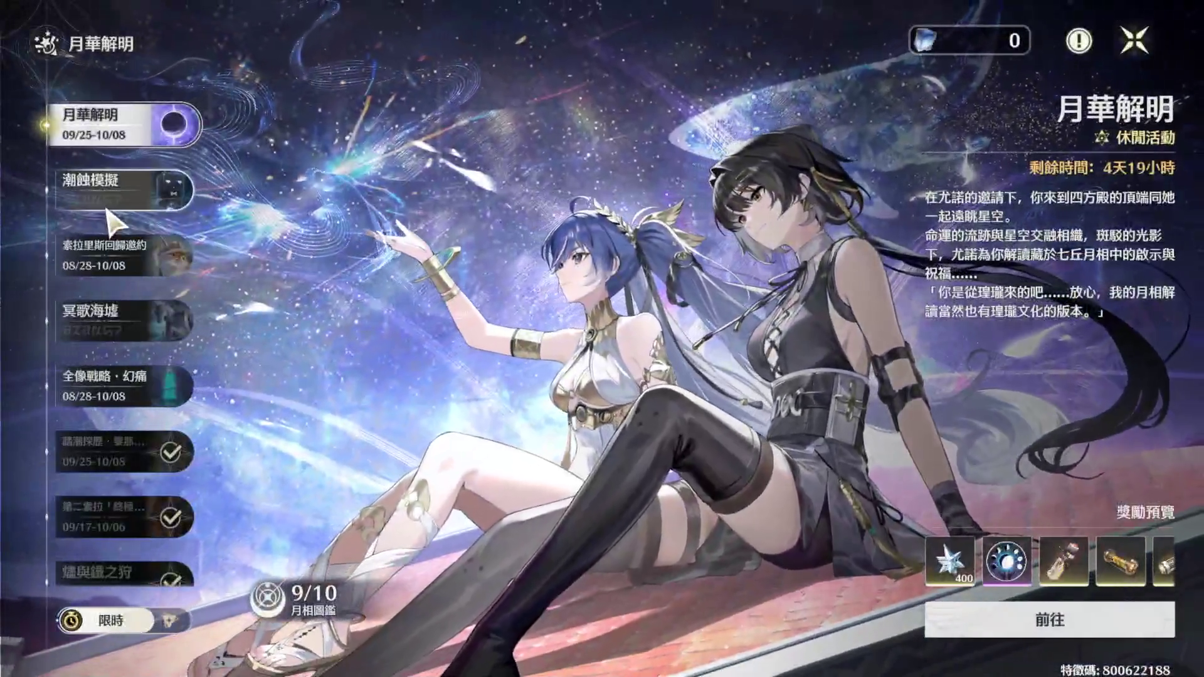
{"action": "left_click", "coordinate": [116, 188]}
{"action": "left_click", "coordinate": [120, 254]}
{"action": "left_click", "coordinate": [116, 307]}
{"action": "left_click", "coordinate": [126, 379]}
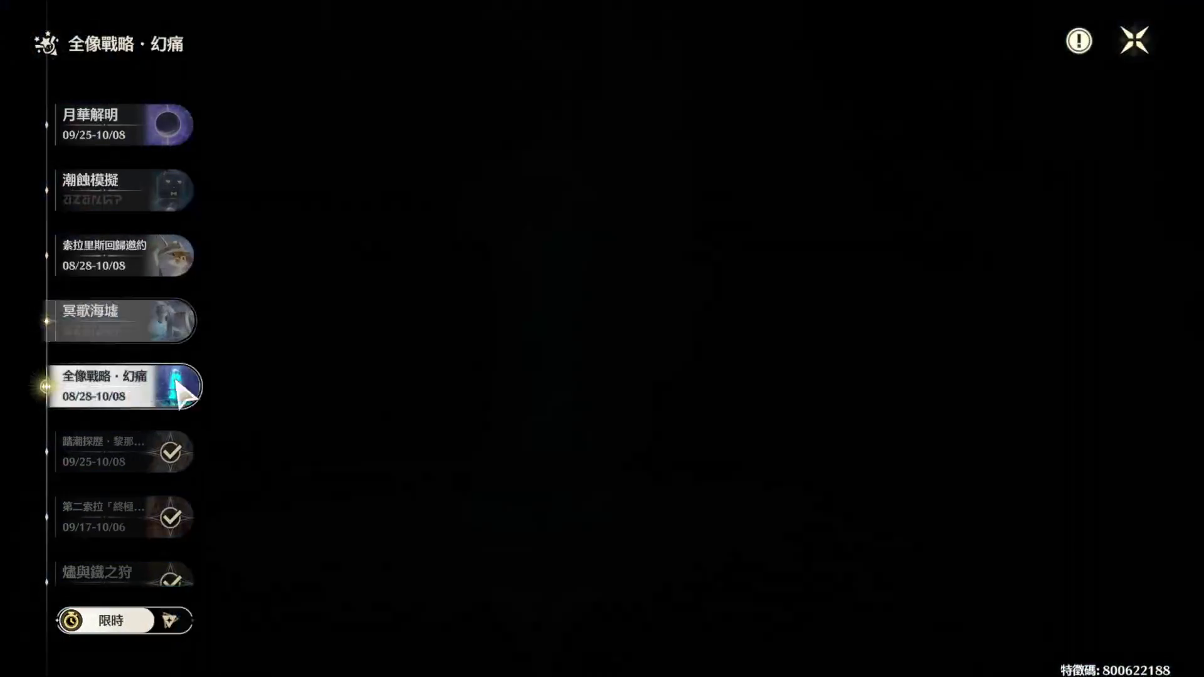
{"action": "left_click", "coordinate": [1138, 45]}
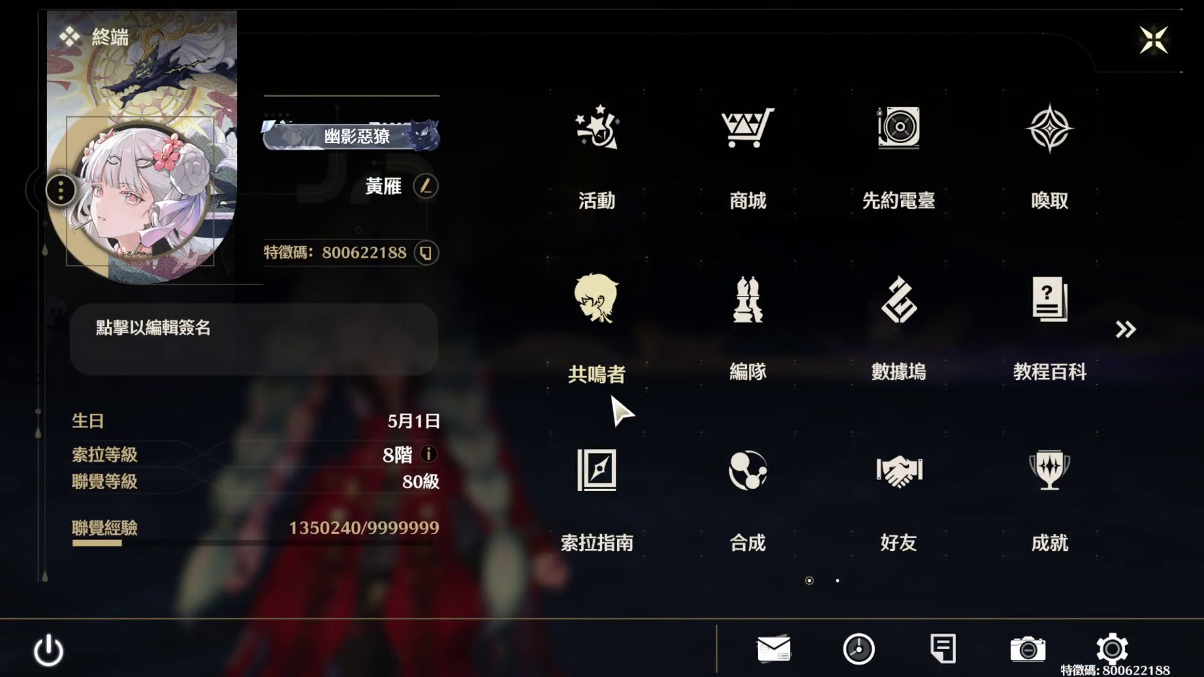
{"action": "left_click", "coordinate": [612, 450]}
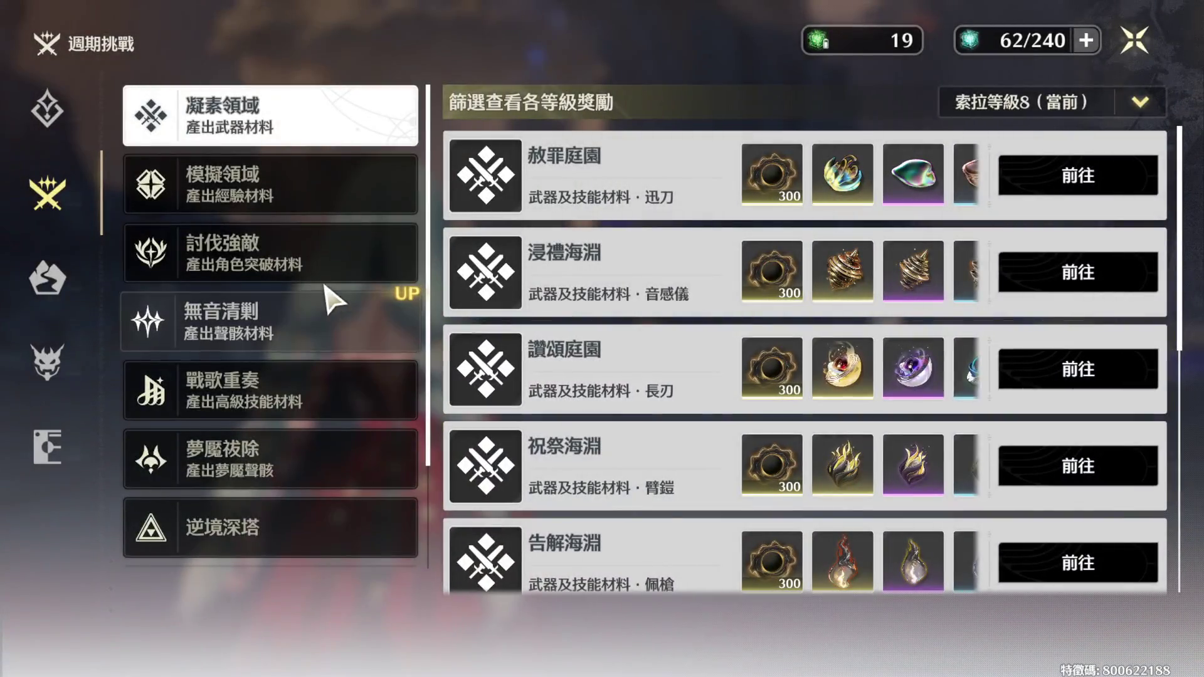
- Find the 貝幣 Simulation Domain in the guide and fast travel to the 今州城界 模擬訓練場
{"action": "left_click", "coordinate": [311, 266]}
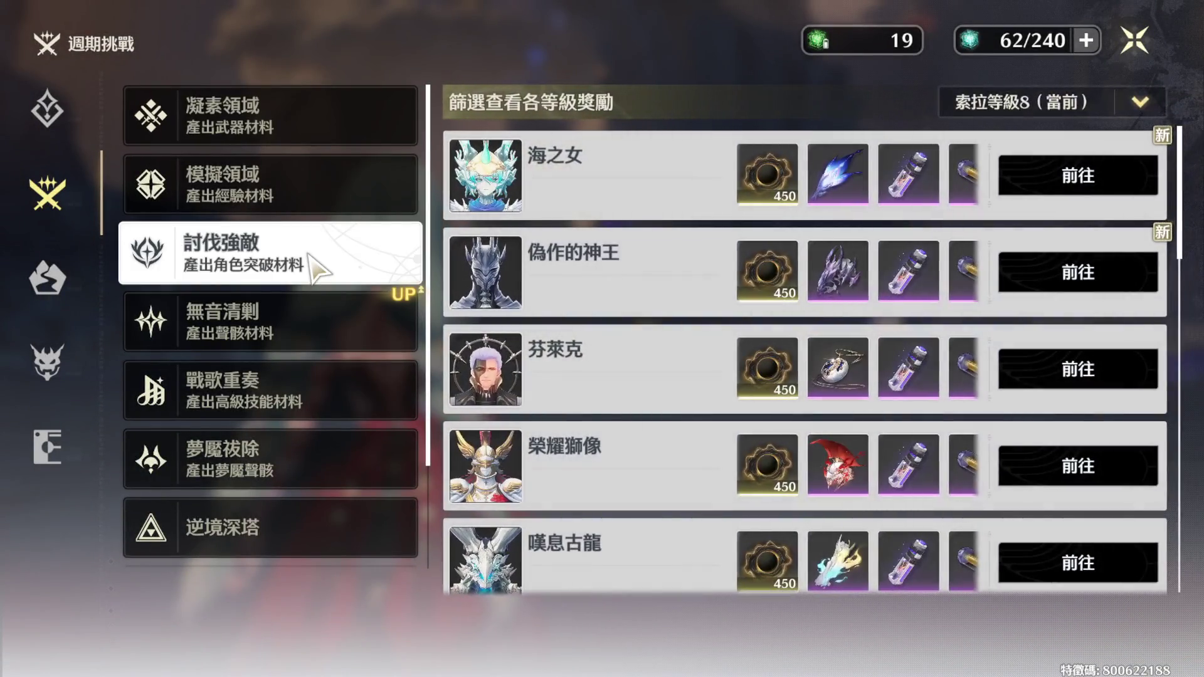
{"action": "left_click", "coordinate": [313, 141]}
{"action": "left_click", "coordinate": [269, 183]}
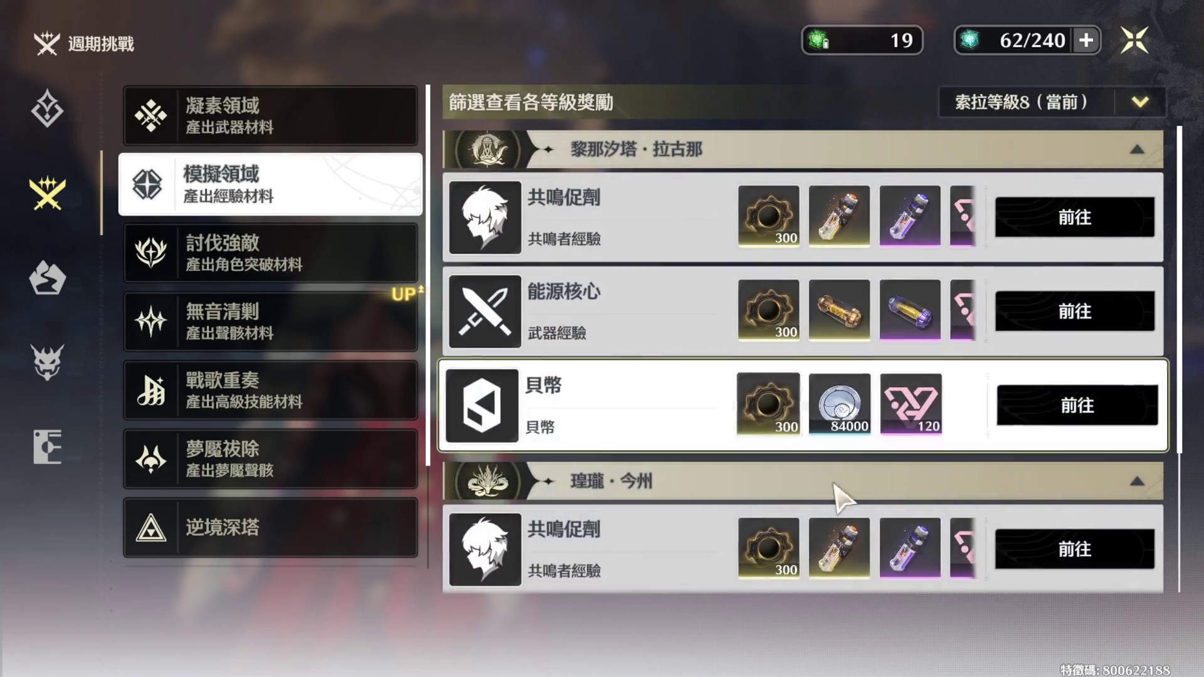
{"action": "scroll", "coordinate": [980, 270], "scroll_direction": "down", "scroll_amount": 3}
{"action": "scroll", "coordinate": [980, 270], "scroll_direction": "down", "scroll_amount": 1}
{"action": "left_click", "coordinate": [1024, 549]}
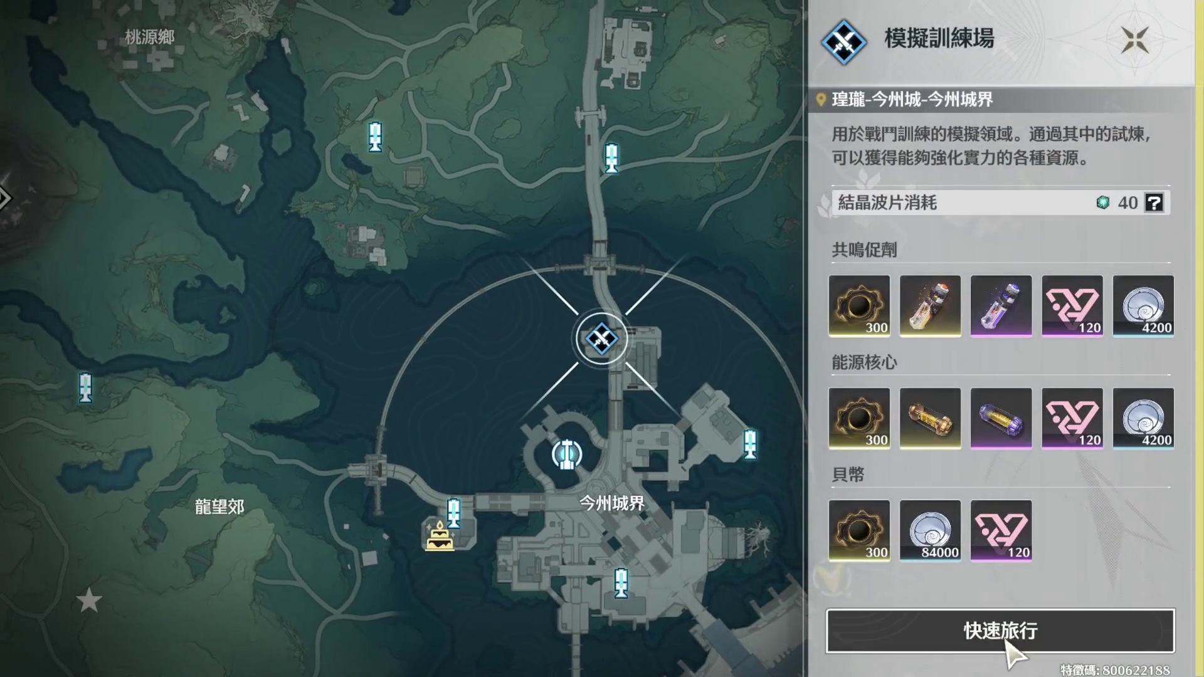
{"action": "left_click", "coordinate": [1007, 635]}
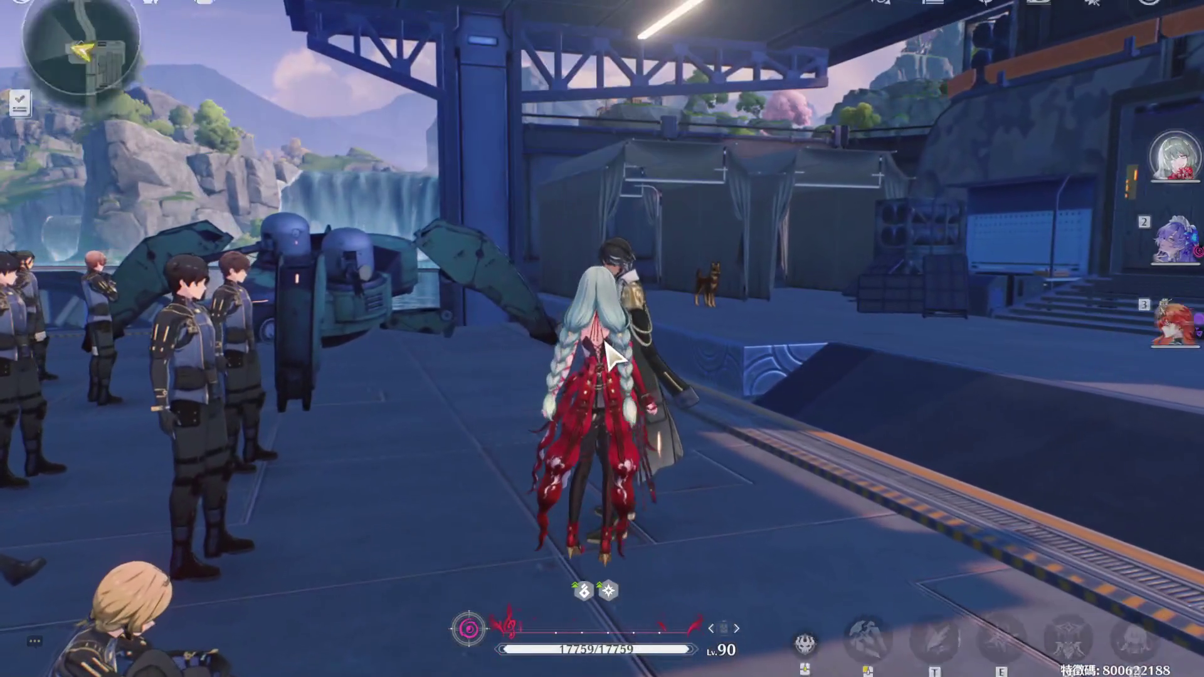
- Talk to the instructor, pick the 貝幣 challenge solo, and start it with team 5
{"action": "key", "text": "f"}
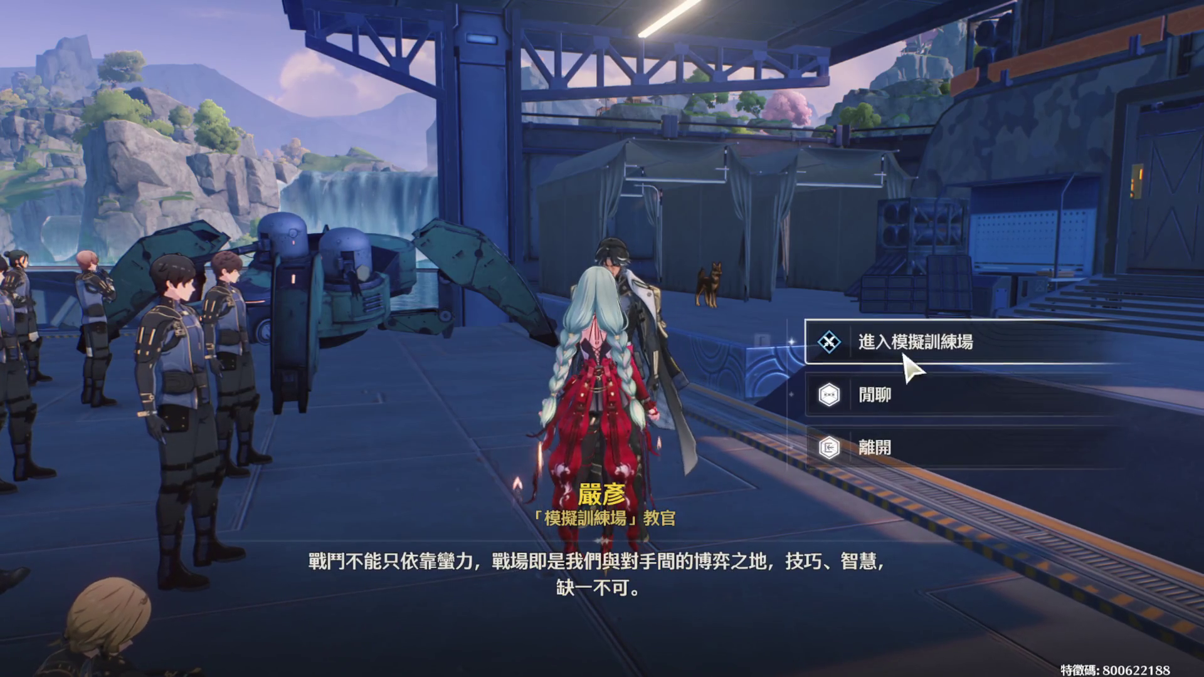
{"action": "key", "text": "Escape"}
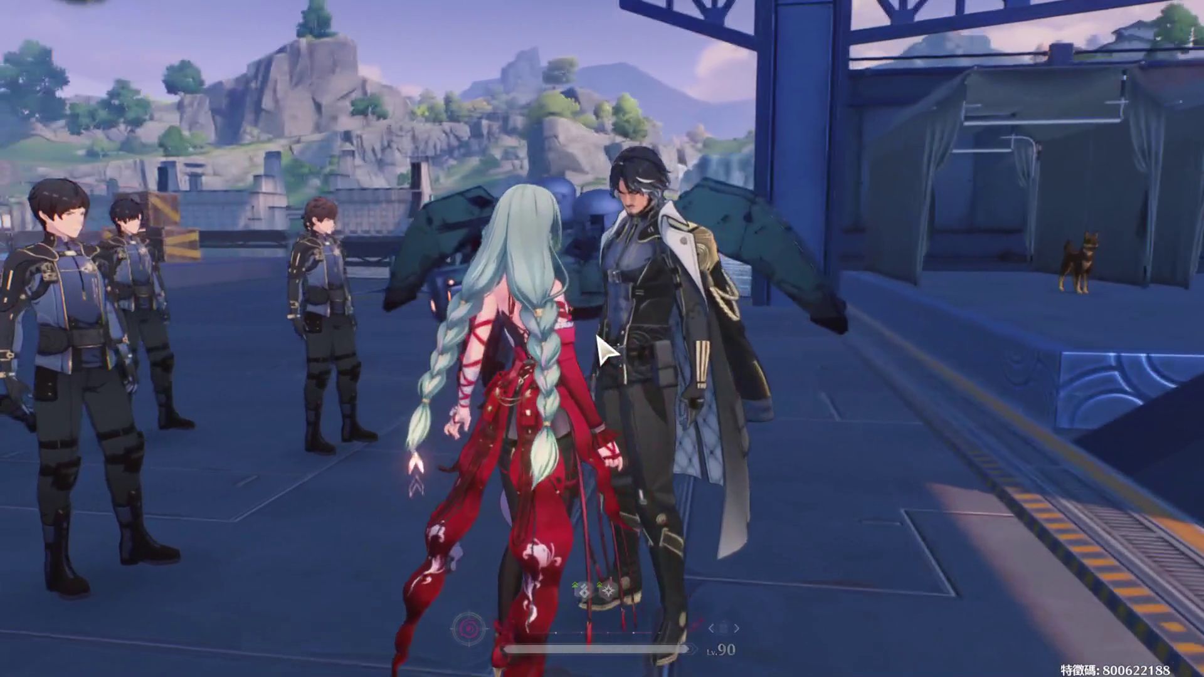
{"action": "key", "text": "f"}
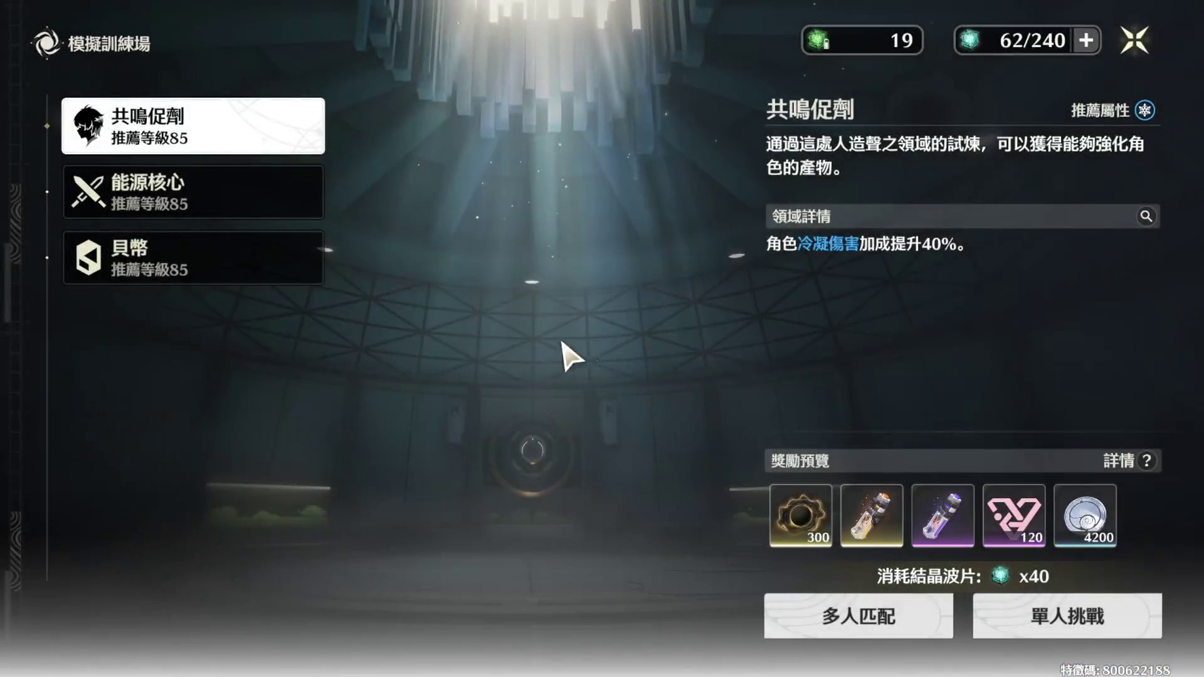
{"action": "left_click", "coordinate": [207, 267]}
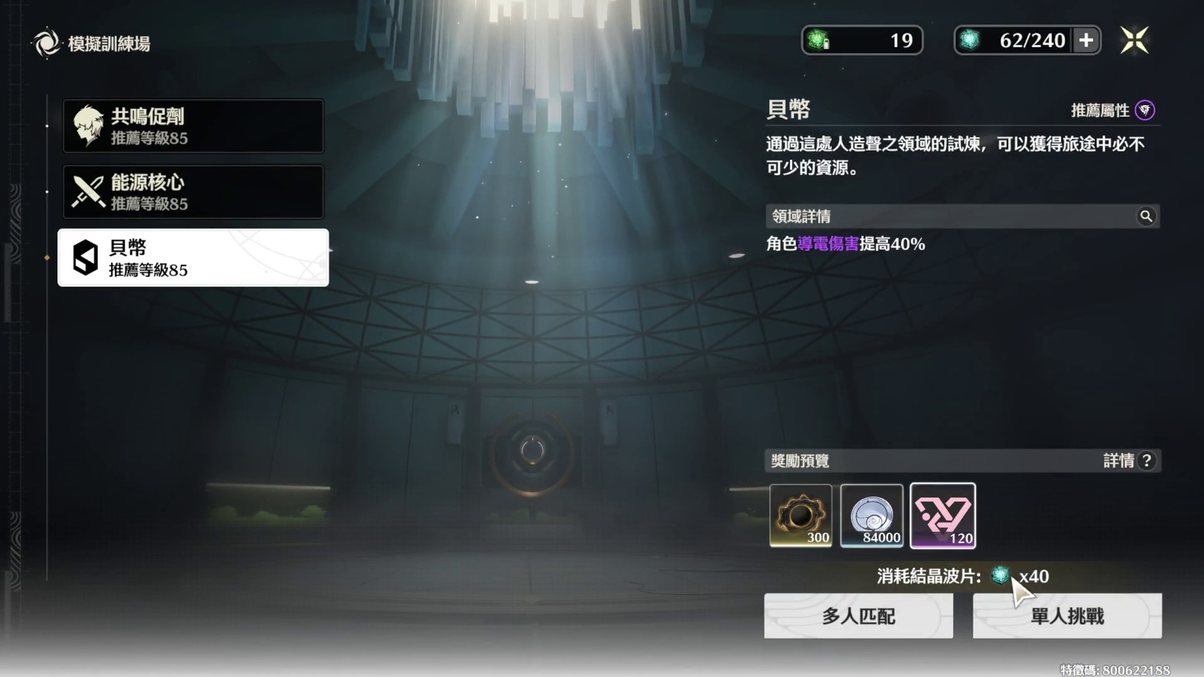
{"action": "left_click", "coordinate": [1060, 631]}
{"action": "left_click", "coordinate": [31, 474]}
{"action": "left_click", "coordinate": [1034, 623]}
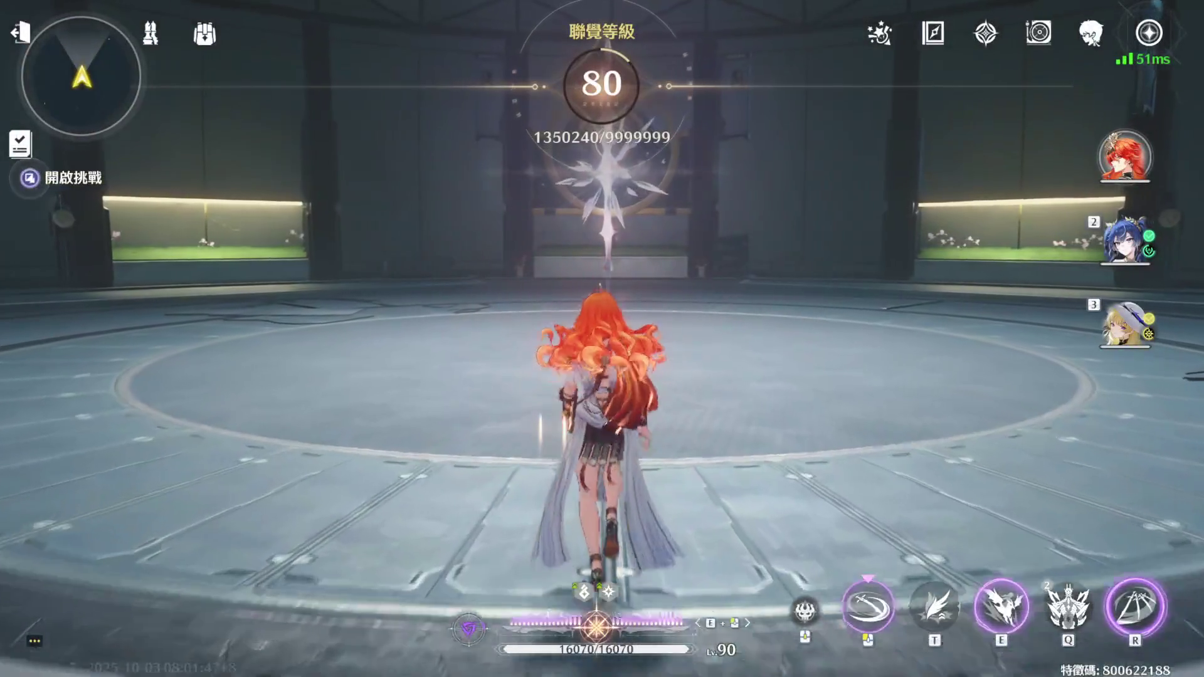
- Start the timed 貝幣 challenge and defeat all 8 enemies with skill and ultimate
{"action": "key", "text": "f"}
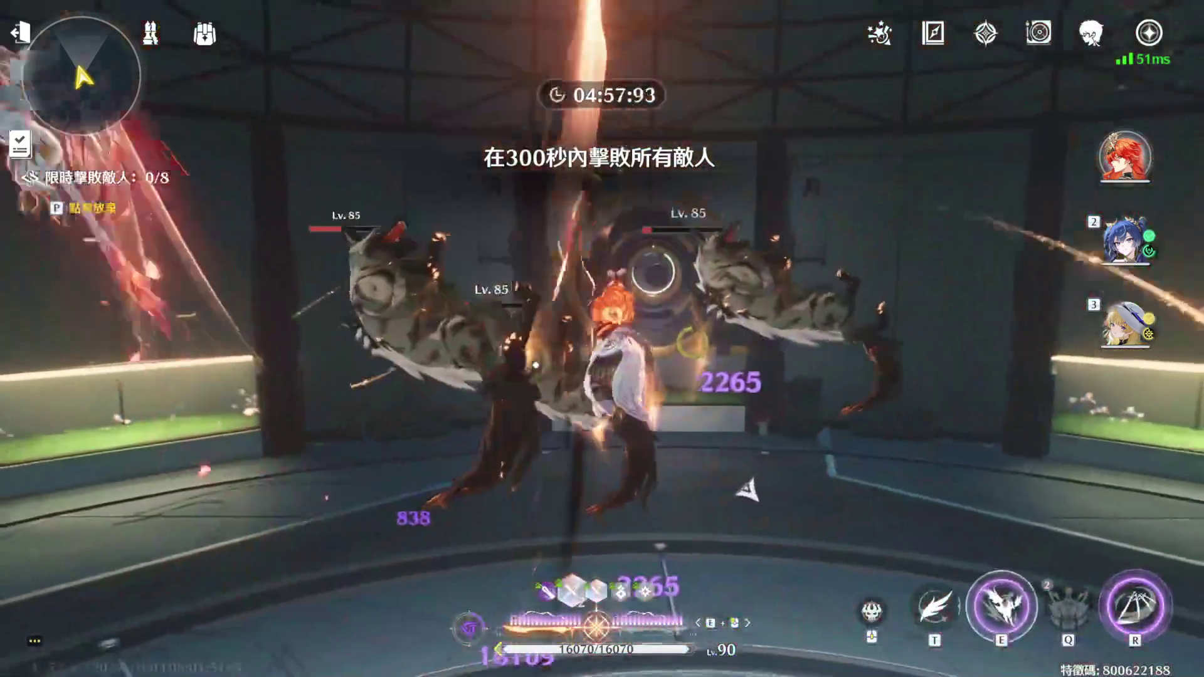
{"action": "key", "text": "e"}
{"action": "key", "text": "r"}
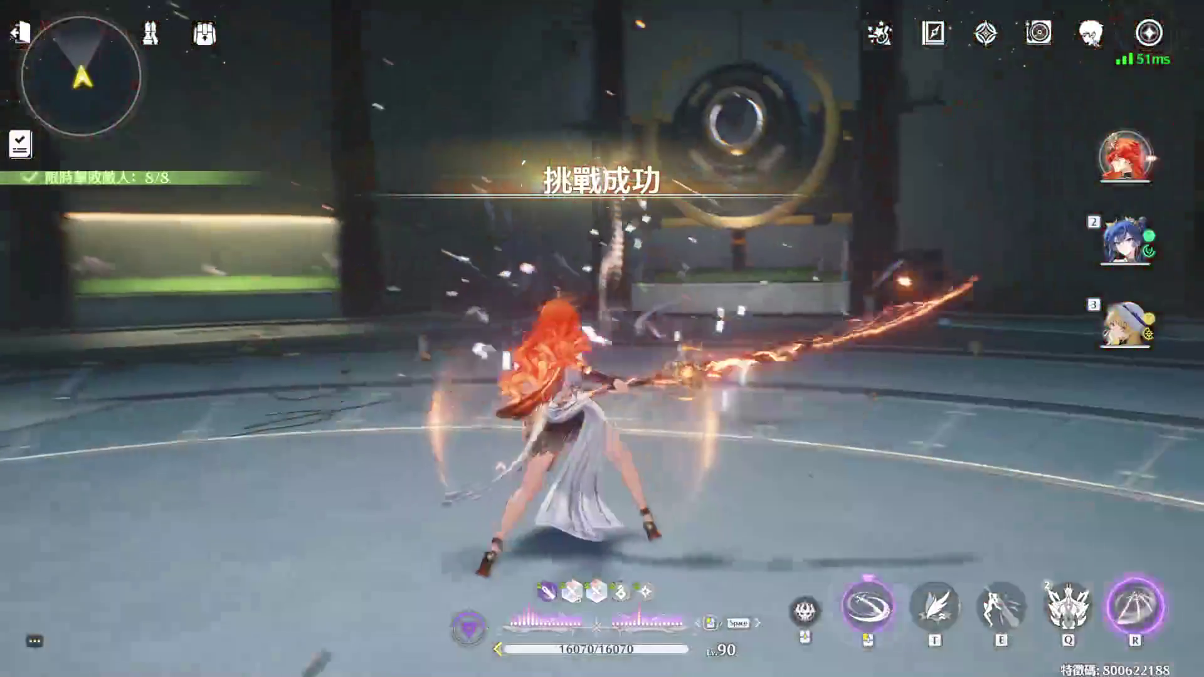
- Refill 18 Waveplates with max crystal solutes, claim the double reward, and exit the domain
{"action": "key", "text": "f"}
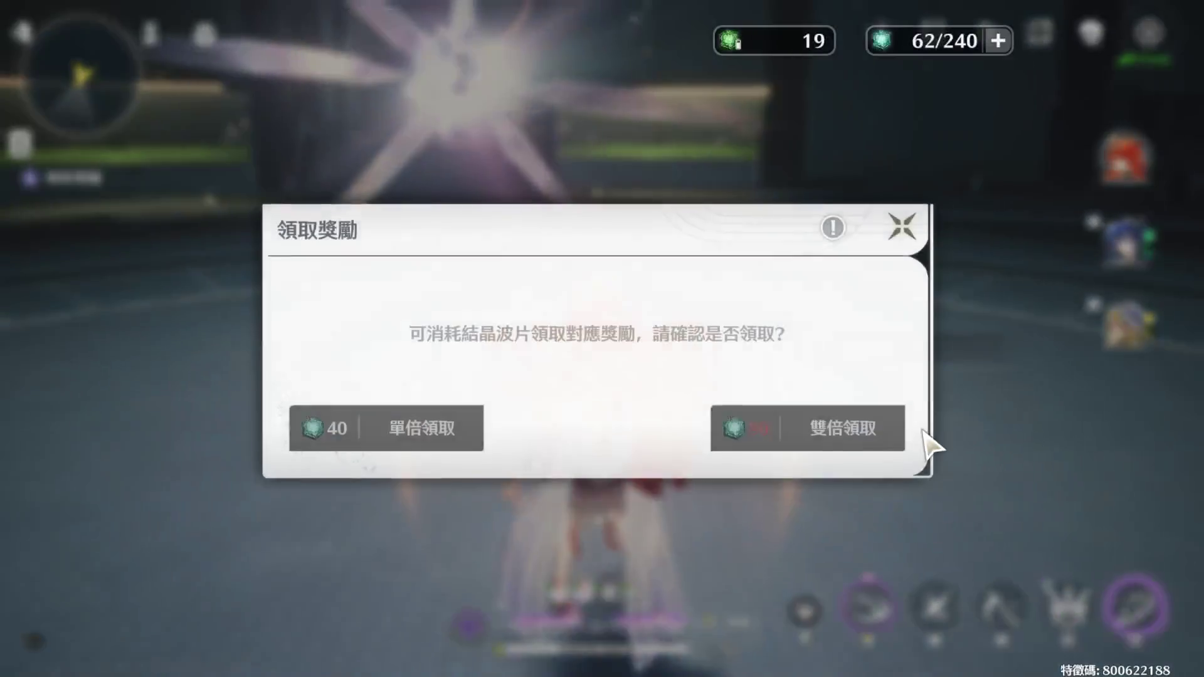
{"action": "left_click", "coordinate": [748, 436]}
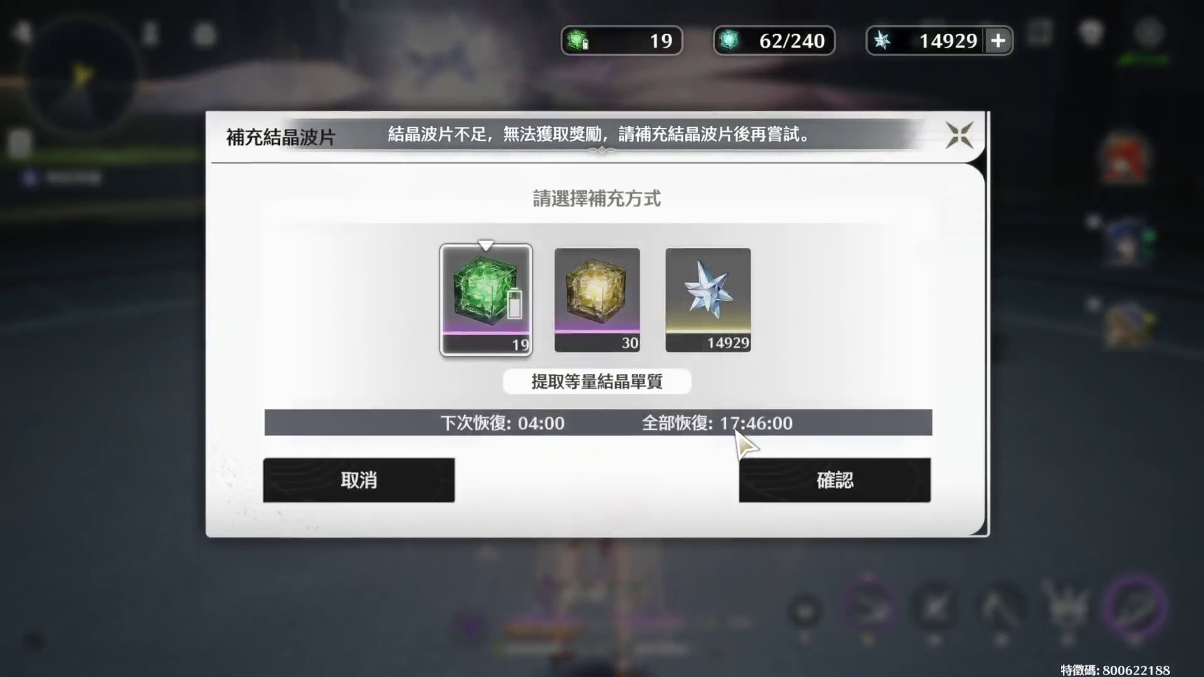
{"action": "left_click", "coordinate": [831, 480]}
{"action": "left_click", "coordinate": [885, 405]}
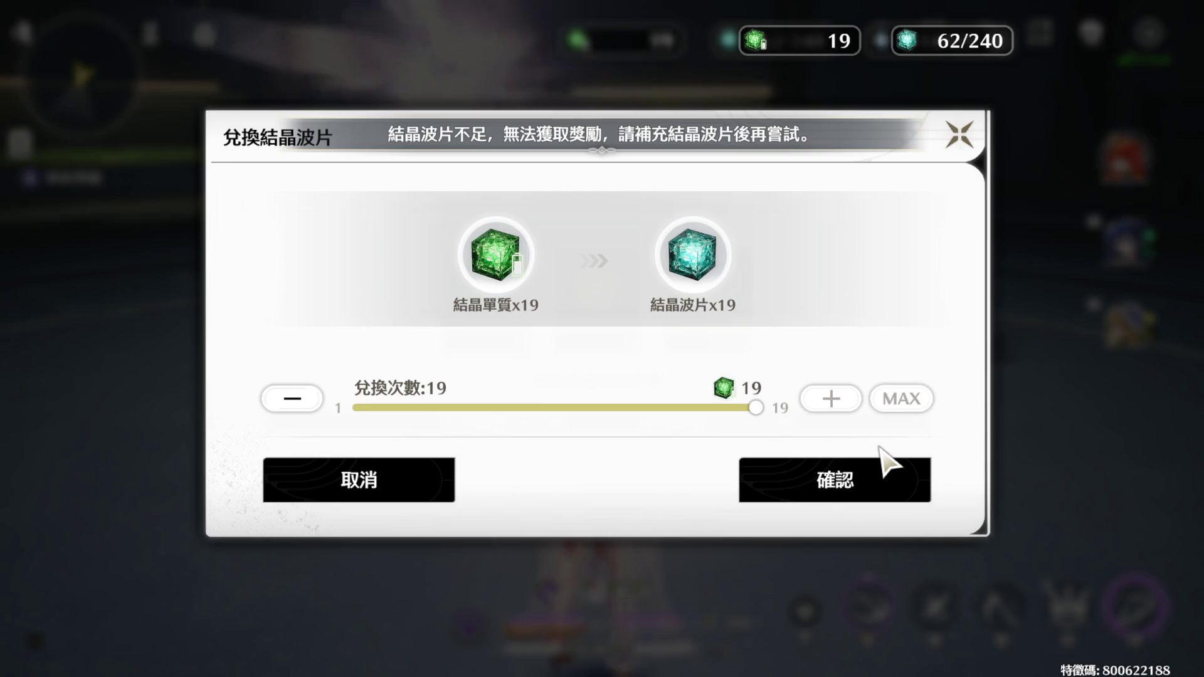
{"action": "left_click", "coordinate": [782, 484]}
{"action": "left_click", "coordinate": [784, 495]}
{"action": "left_click", "coordinate": [803, 428]}
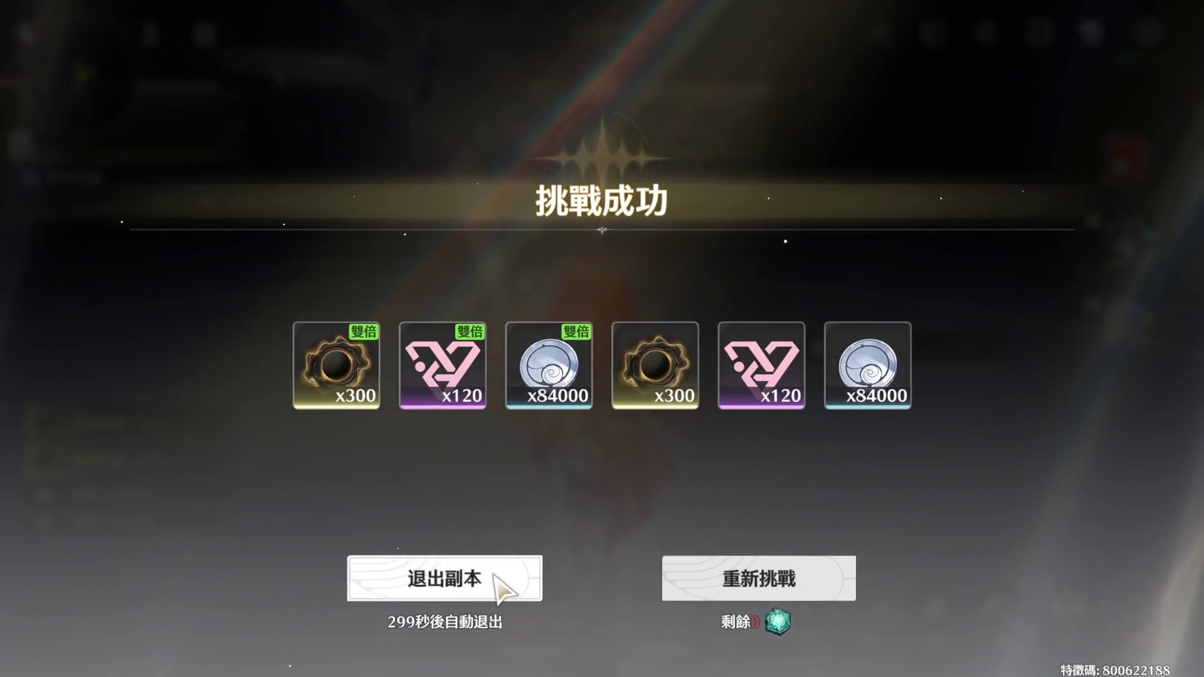
{"action": "left_click", "coordinate": [500, 576]}
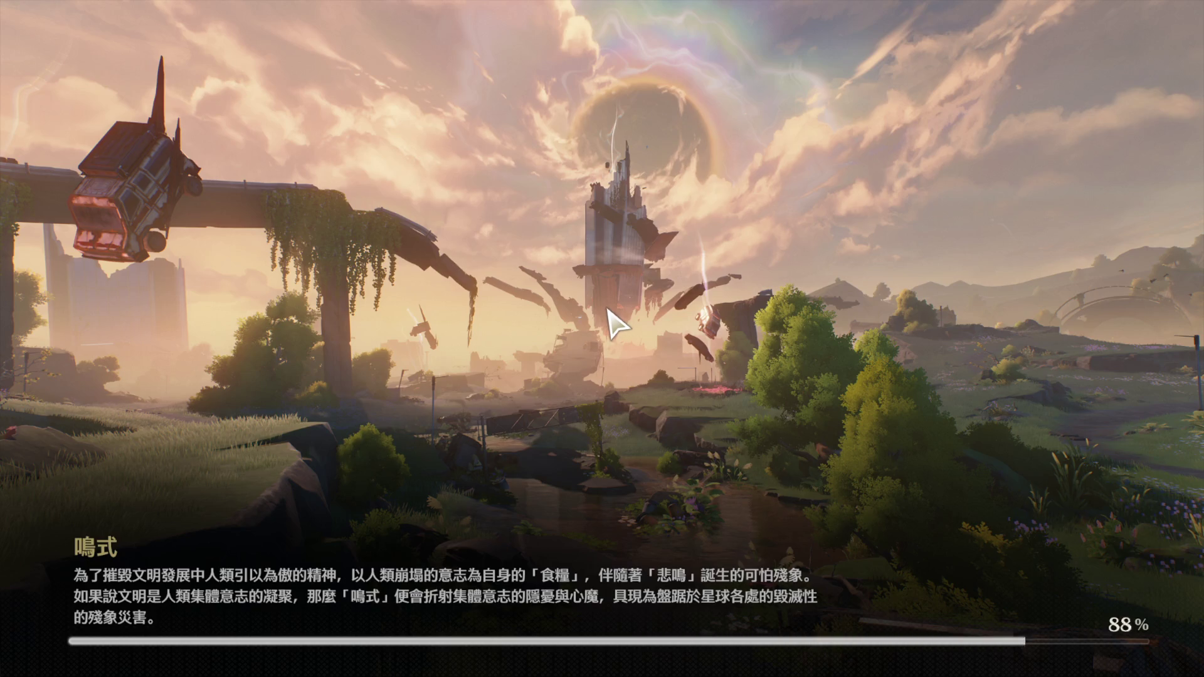
{"action": "key", "text": "Escape"}
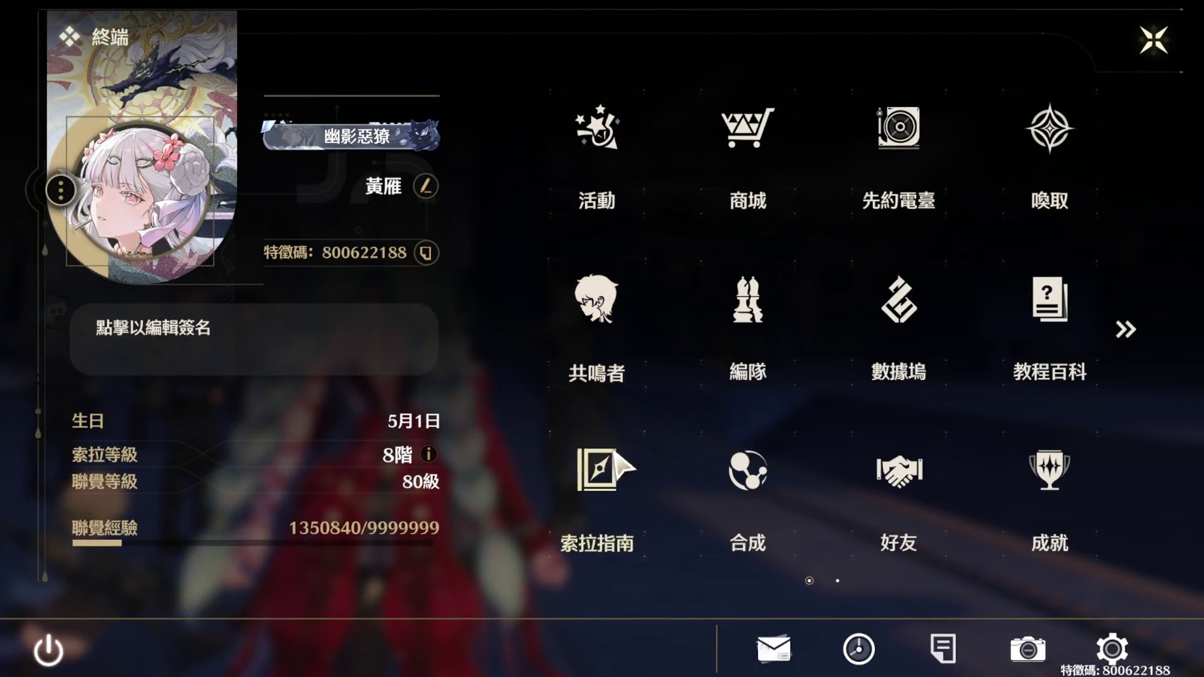
- Check the 聲骸 (echo) and 補給 (supplies) tabs in the 背包 bag, then return to Terminal page 1
{"action": "left_click", "coordinate": [1128, 328]}
{"action": "left_click", "coordinate": [899, 151]}
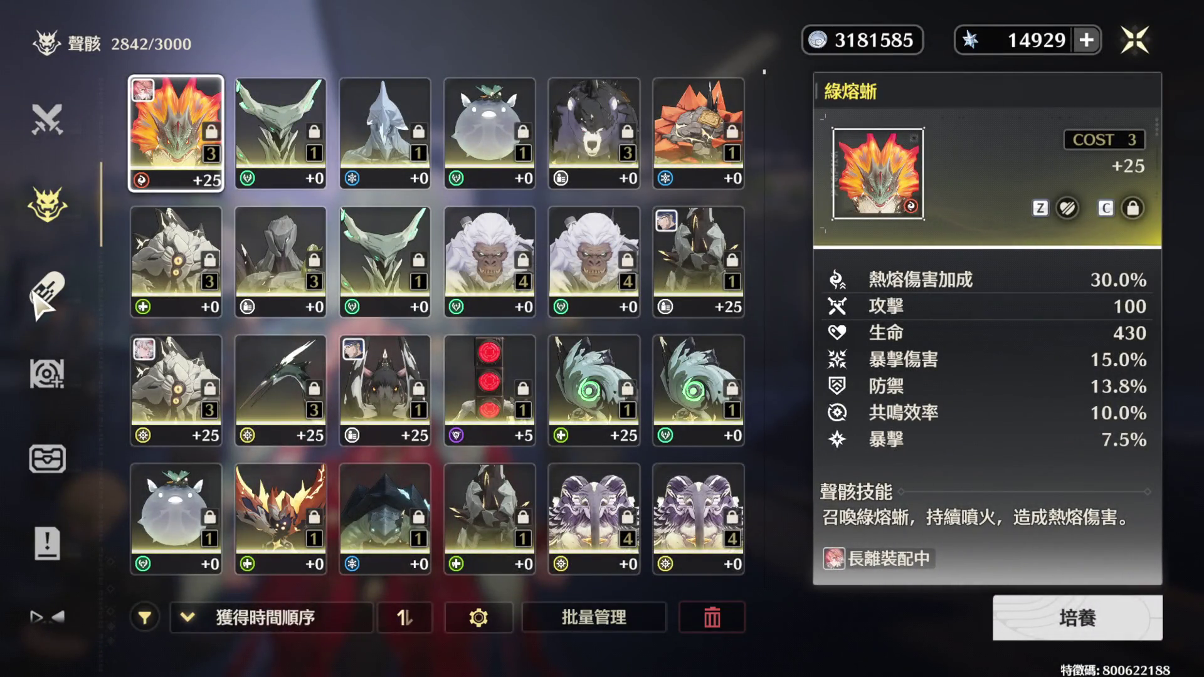
{"action": "left_click", "coordinate": [36, 297]}
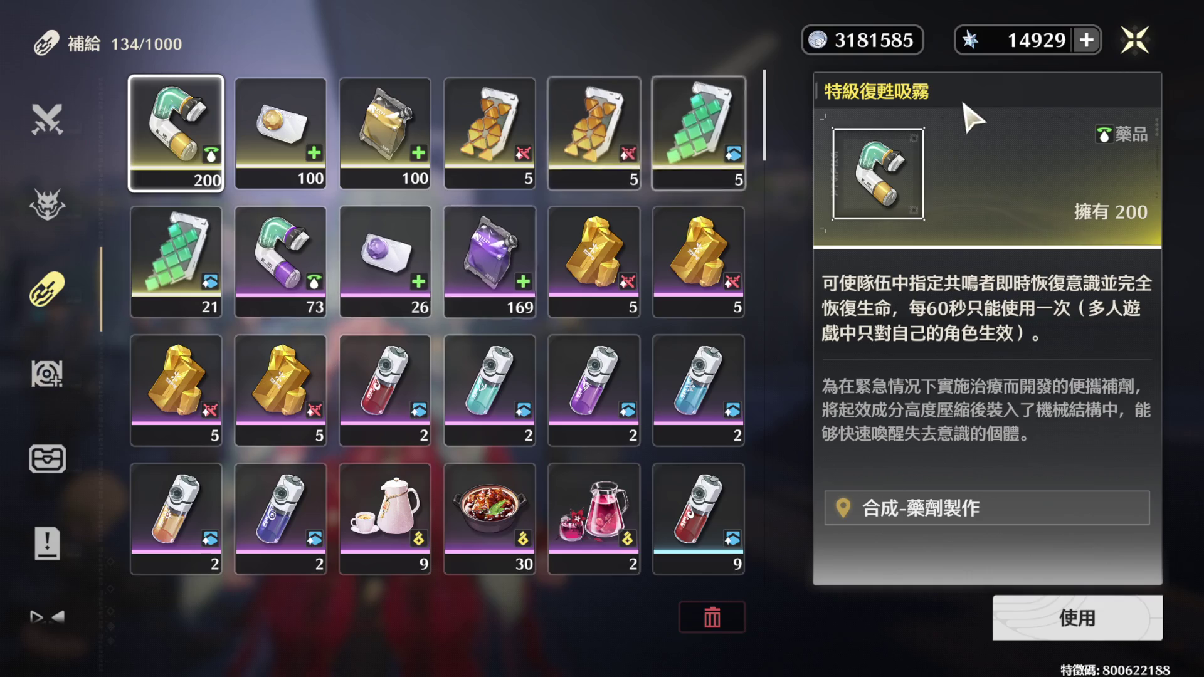
{"action": "left_click", "coordinate": [1125, 45]}
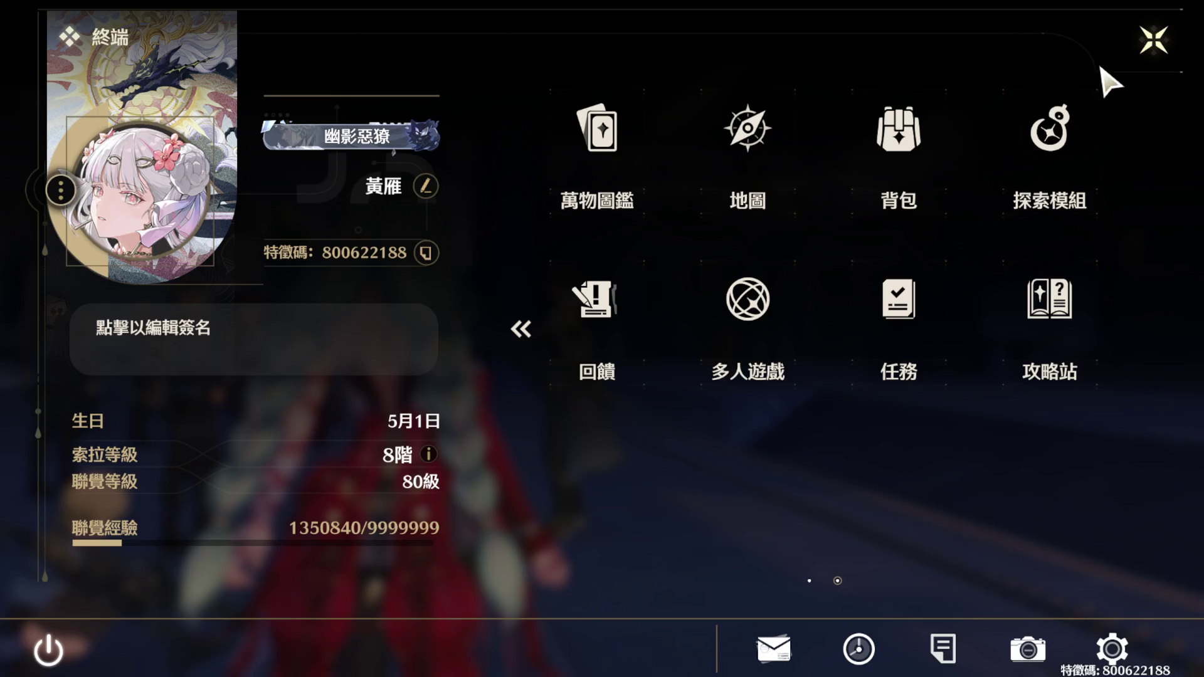
{"action": "left_click", "coordinate": [530, 331]}
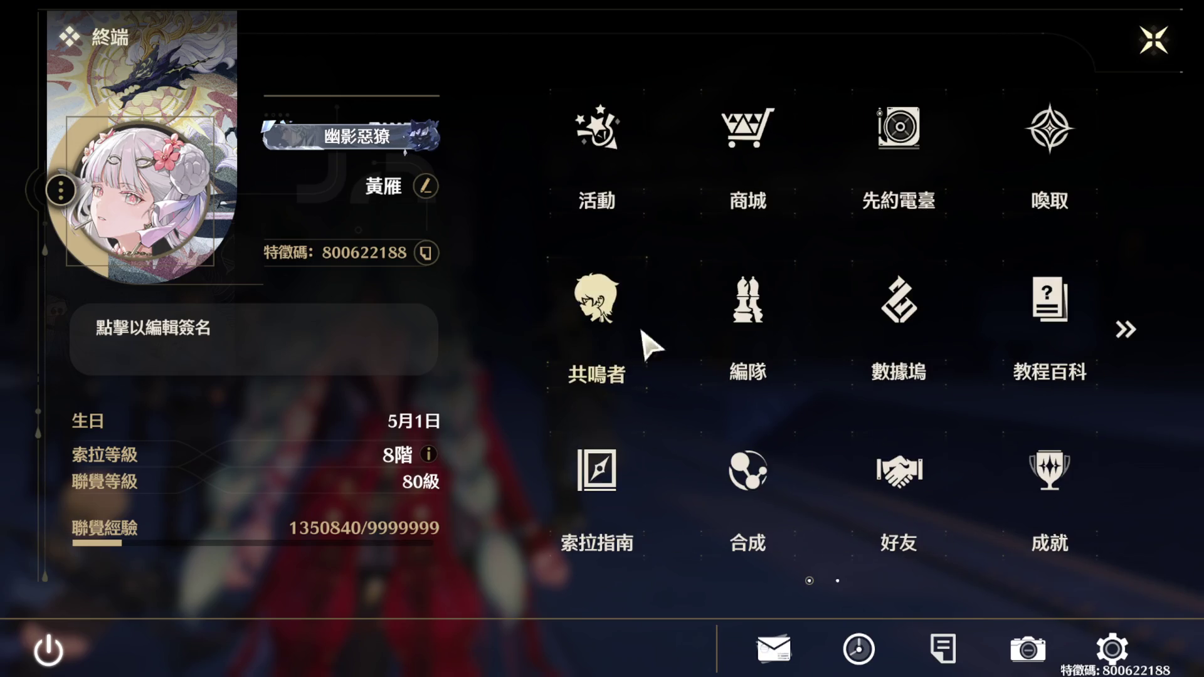
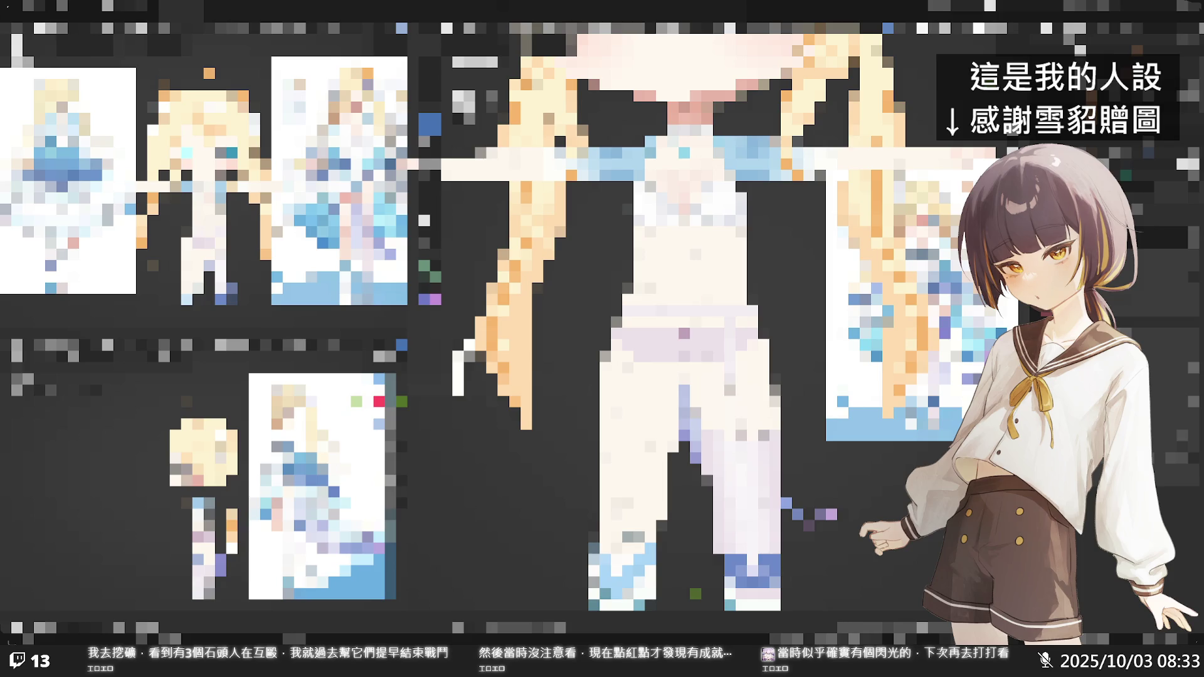
- Zoom in on the shorts' waistband and bow area of the UV texture
{"action": "scroll", "coordinate": [677, 314], "scroll_direction": "up", "scroll_amount": 3}
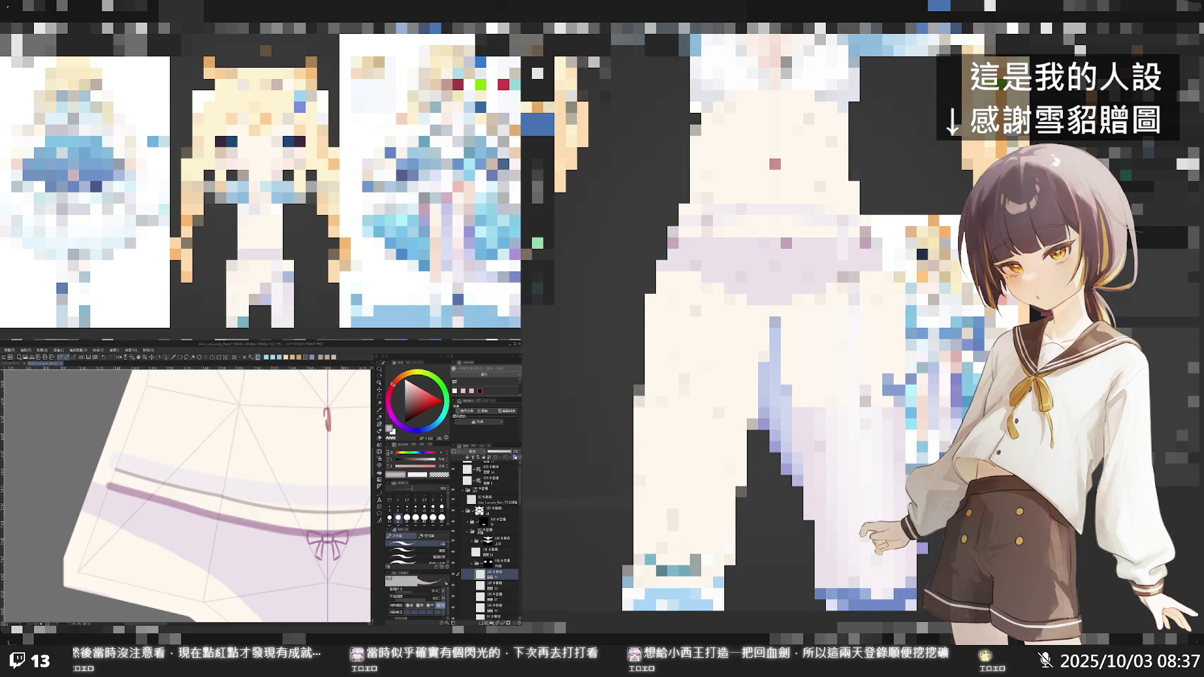
- Darken and extend the thin grey line along the waistband, then pick a lighter paint colour
{"action": "scroll", "coordinate": [226, 437], "scroll_direction": "down", "scroll_amount": 2}
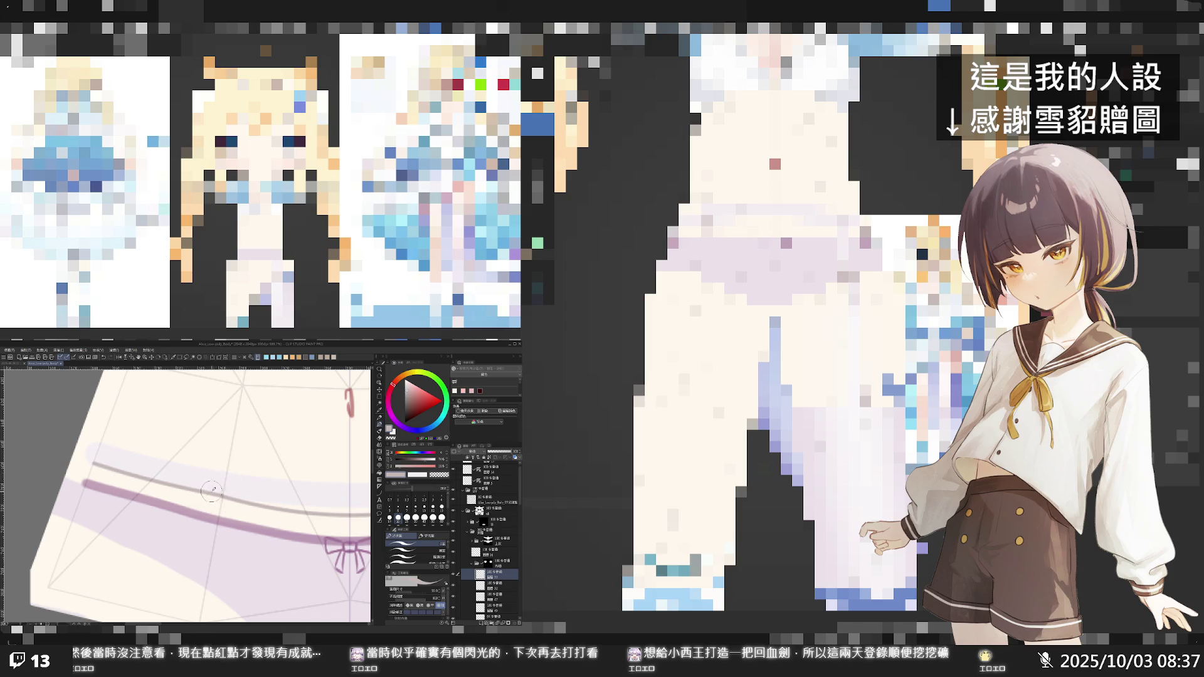
{"action": "mouse_move", "coordinate": [217, 490]}
{"action": "left_mouse_down"}
{"action": "mouse_move", "coordinate": [235, 495]}
{"action": "mouse_move", "coordinate": [217, 493]}
{"action": "left_mouse_up"}
{"action": "left_click_drag", "start_coordinate": [204, 488], "coordinate": [227, 492]}
{"action": "left_click", "coordinate": [193, 489], "text": "alt"}
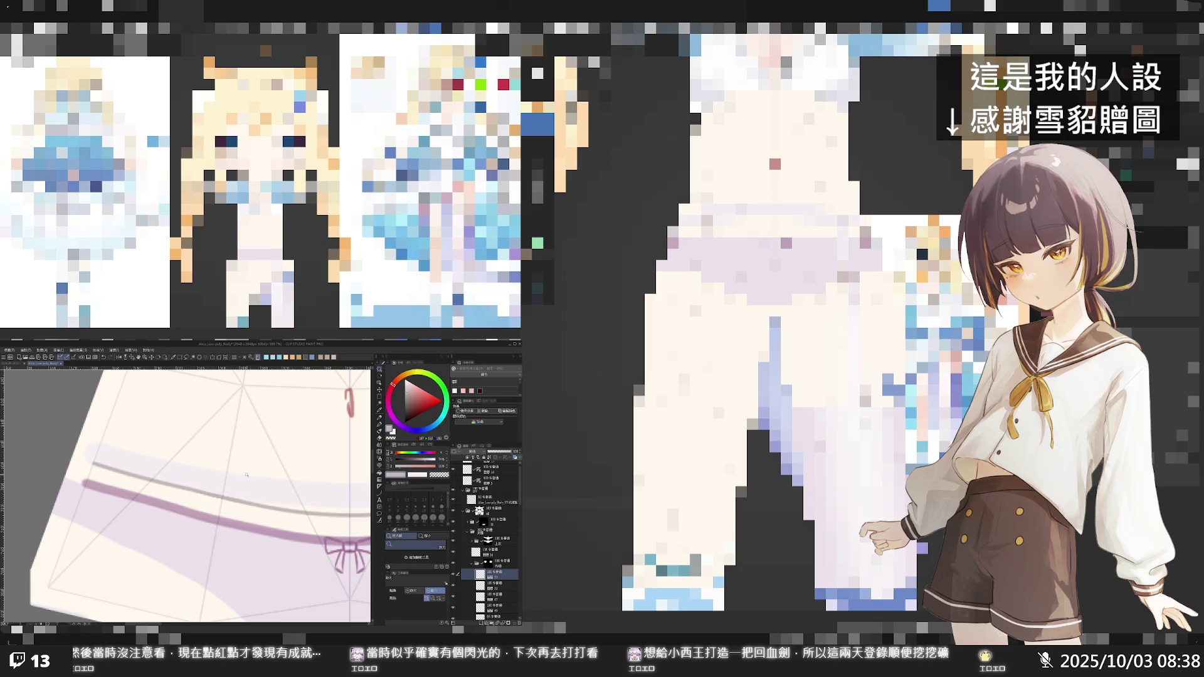
- Fit the whole shorts piece on screen and adjust the view to inspect the waistband lines
{"action": "key", "text": "ctrl+0"}
{"action": "left_click", "coordinate": [303, 480]}
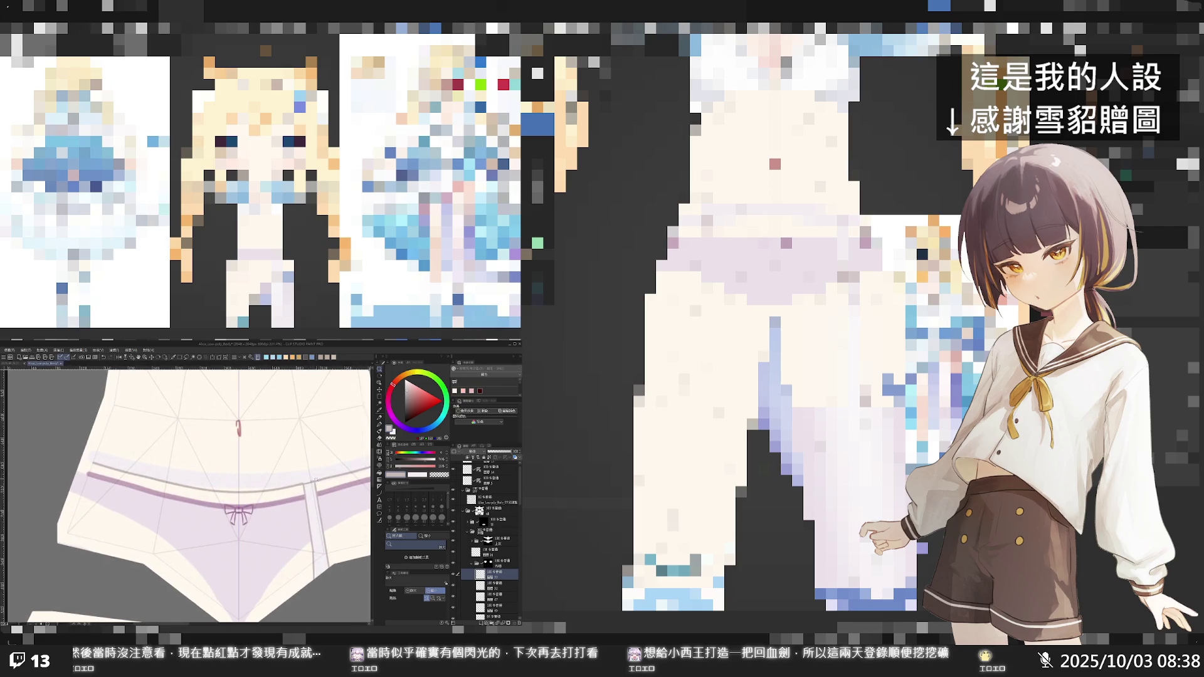
{"action": "left_click_drag", "start_coordinate": [296, 484], "coordinate": [314, 494]}
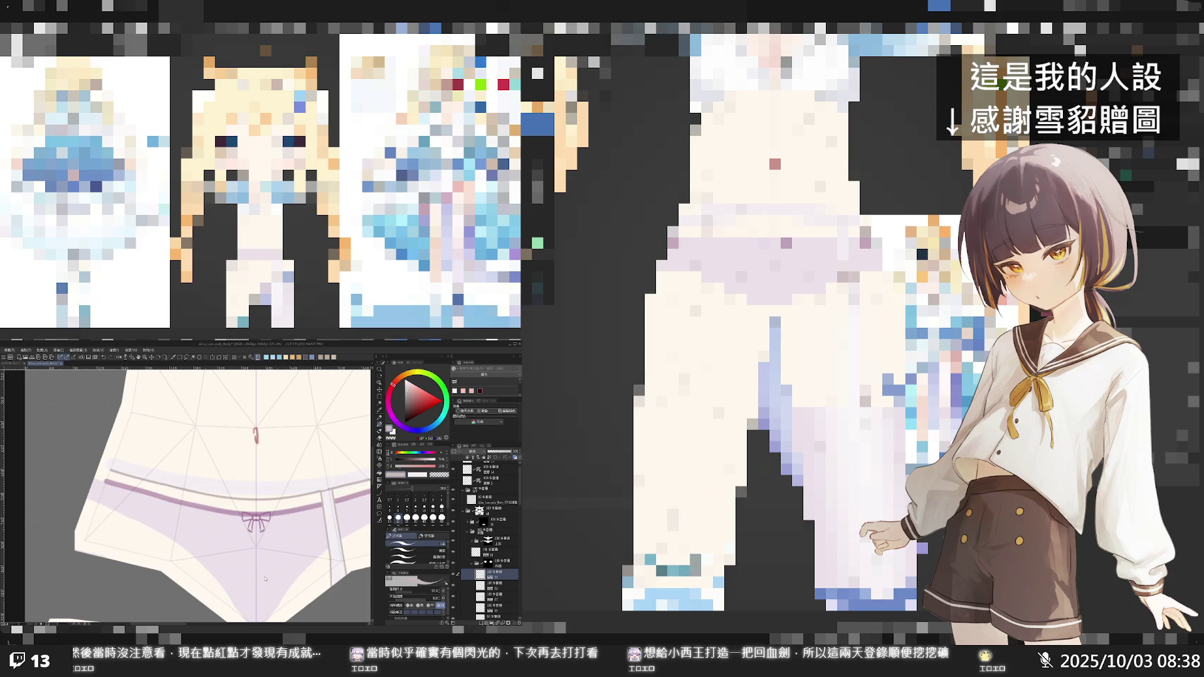
{"action": "scroll", "coordinate": [262, 567], "scroll_direction": "down", "scroll_amount": 1}
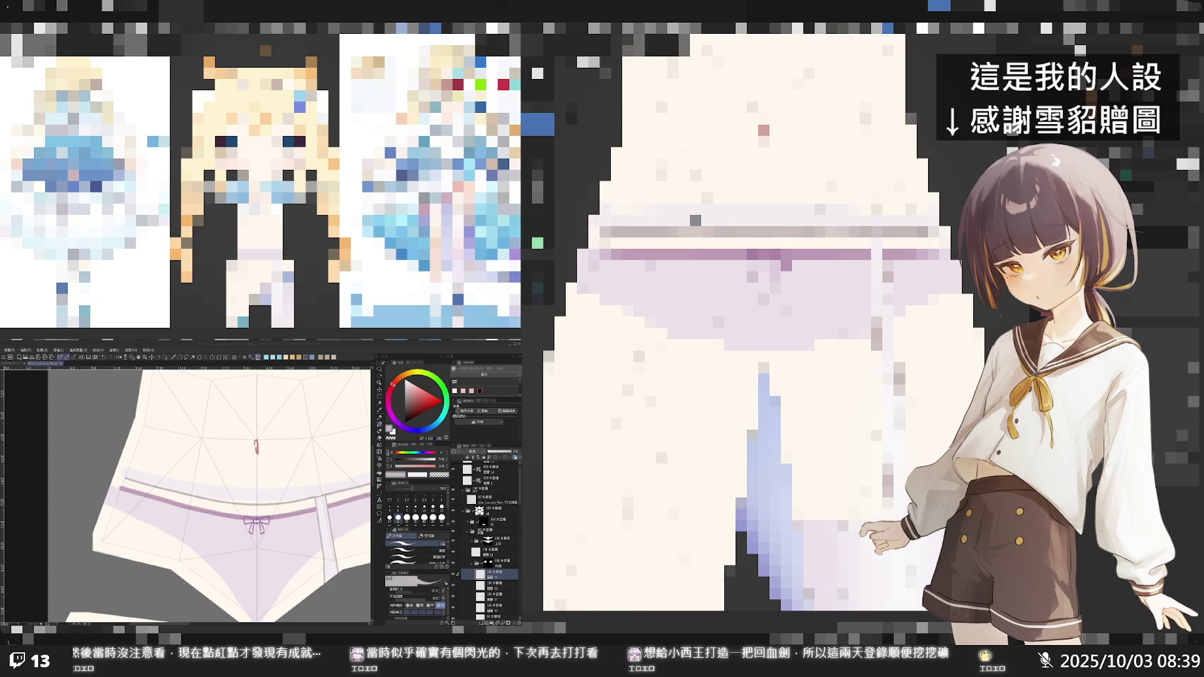
{"action": "scroll", "coordinate": [188, 460], "scroll_direction": "down", "scroll_amount": 2}
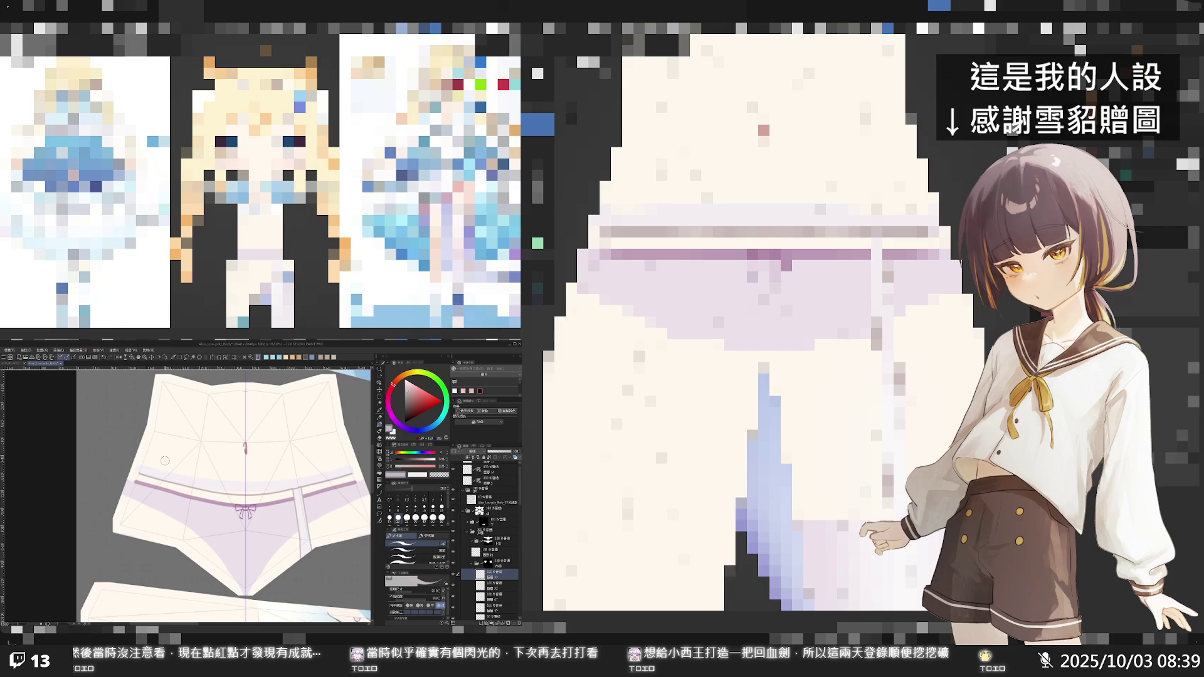
{"action": "scroll", "coordinate": [165, 461], "scroll_direction": "up", "scroll_amount": 4}
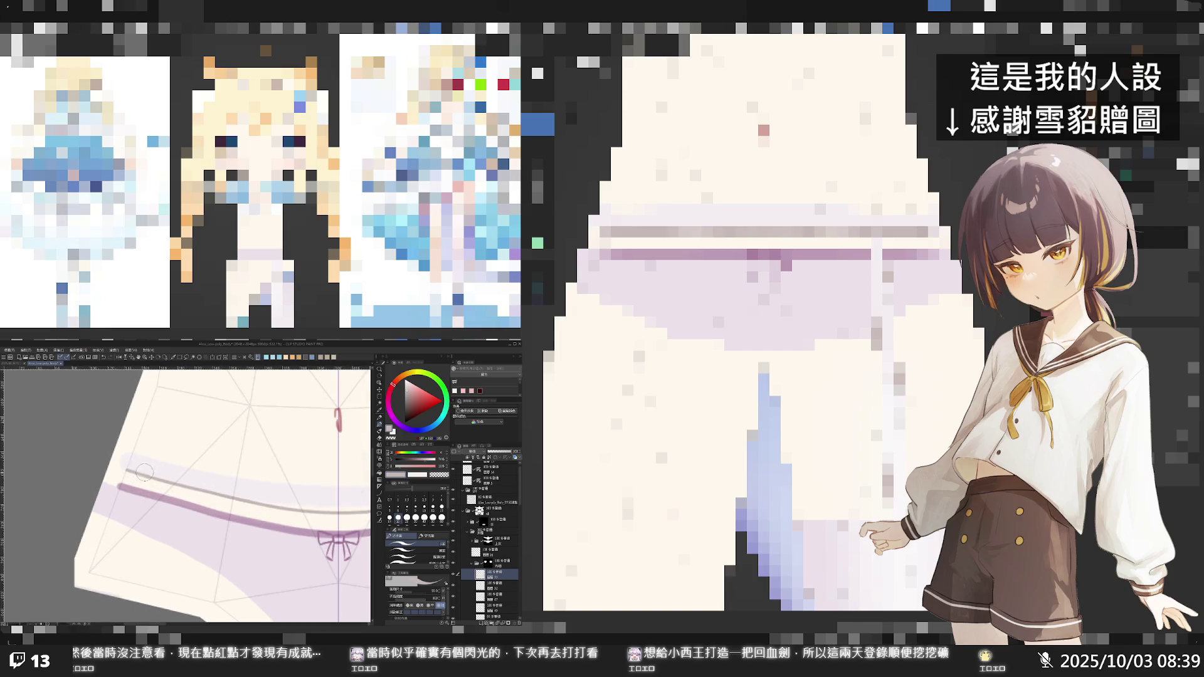
{"action": "scroll", "coordinate": [165, 471], "scroll_direction": "down", "scroll_amount": 3}
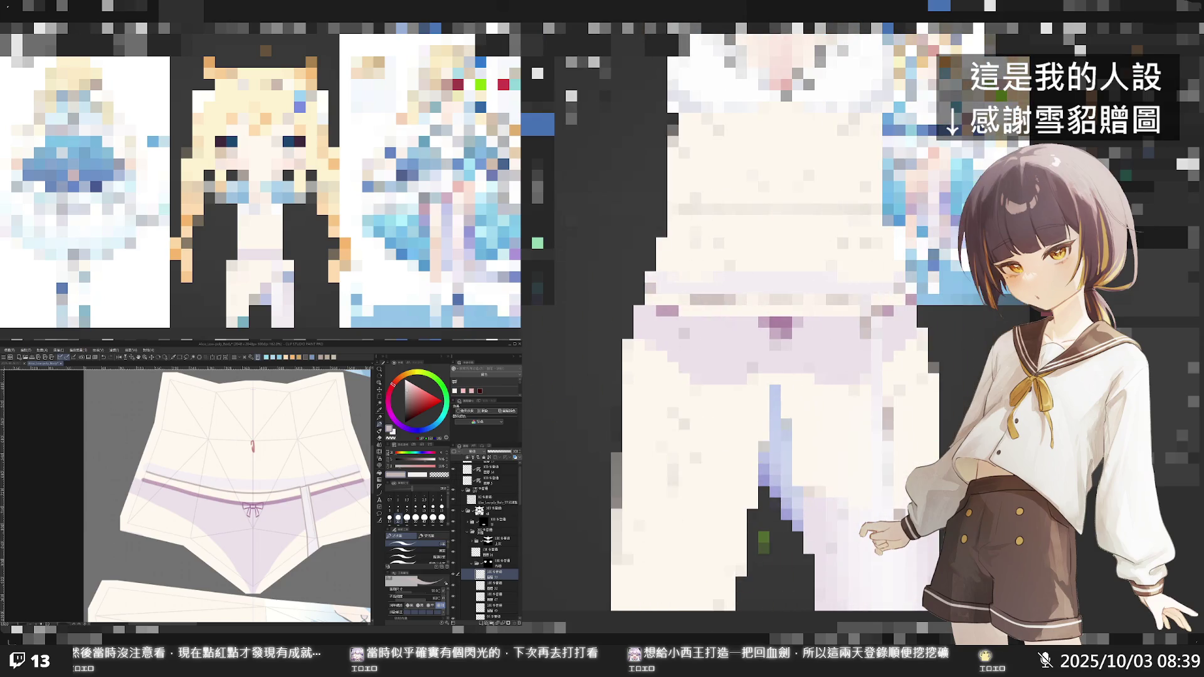
{"action": "scroll", "coordinate": [232, 496], "scroll_direction": "down", "scroll_amount": 5}
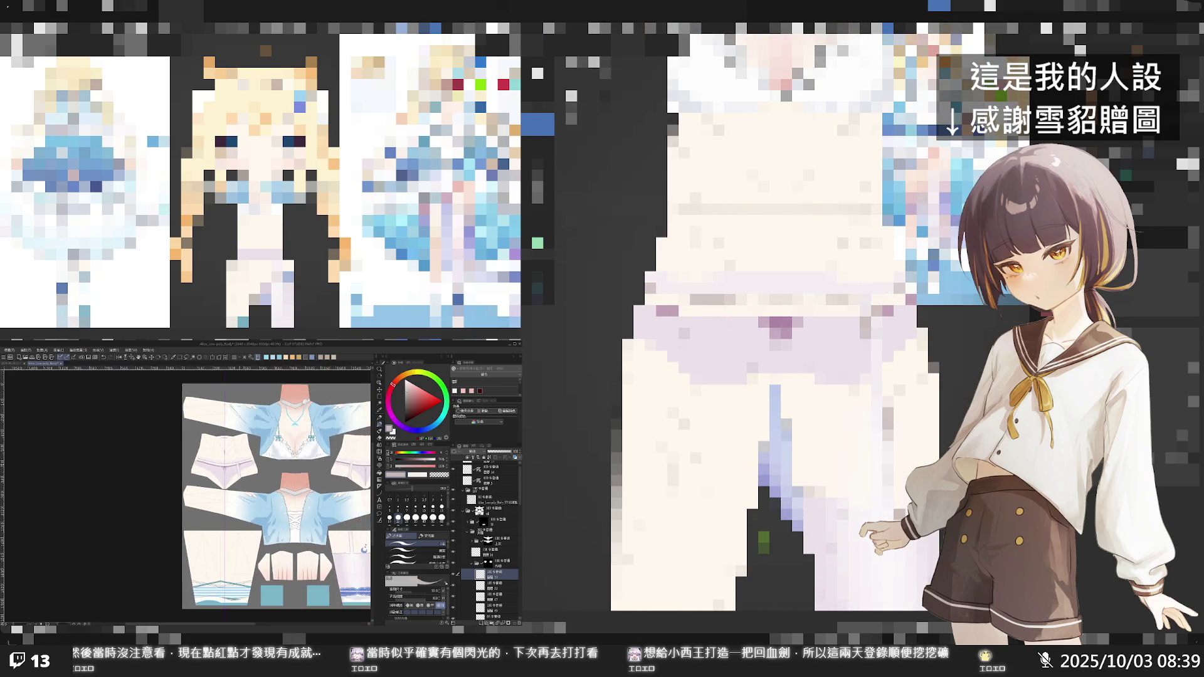
{"action": "scroll", "coordinate": [277, 486], "scroll_direction": "down", "scroll_amount": 2}
{"action": "scroll", "coordinate": [241, 460], "scroll_direction": "up", "scroll_amount": 3}
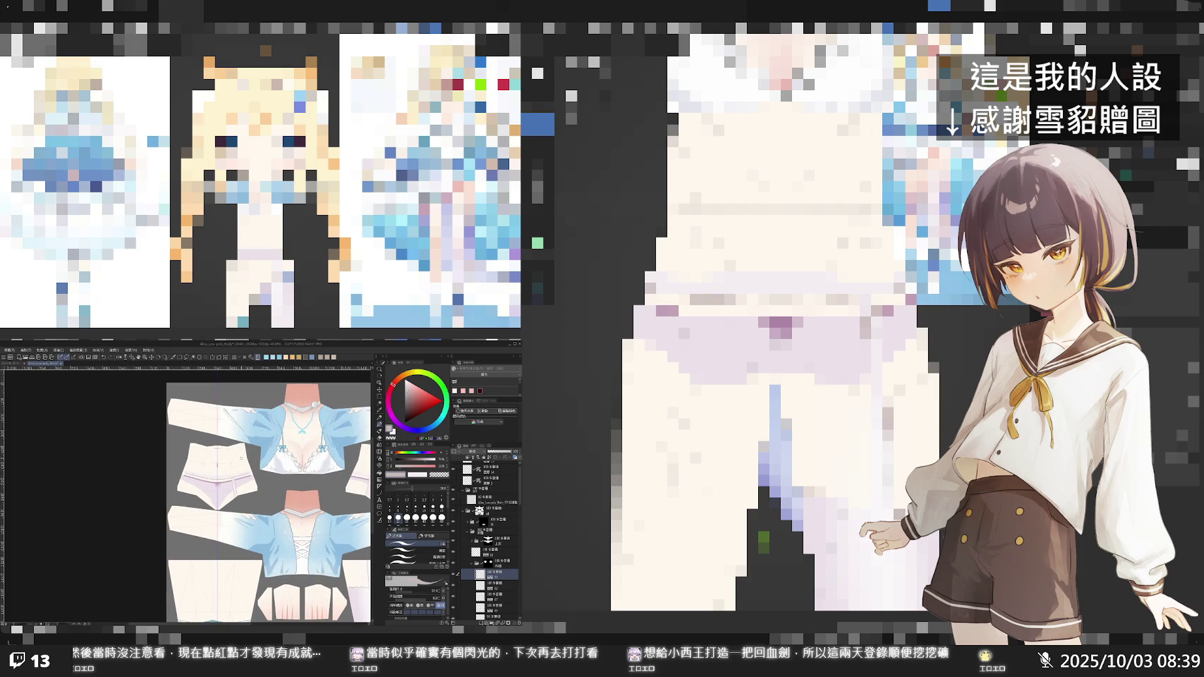
{"action": "scroll", "coordinate": [241, 458], "scroll_direction": "up", "scroll_amount": 5}
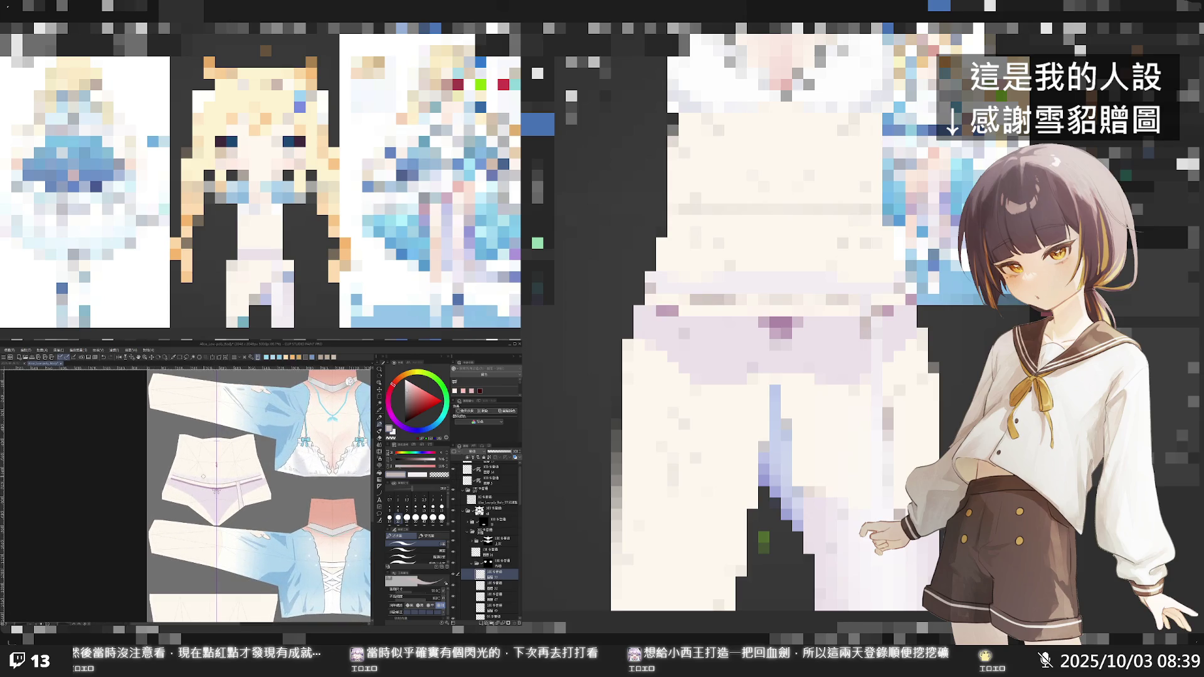
{"action": "scroll", "coordinate": [193, 475], "scroll_direction": "up", "scroll_amount": 2}
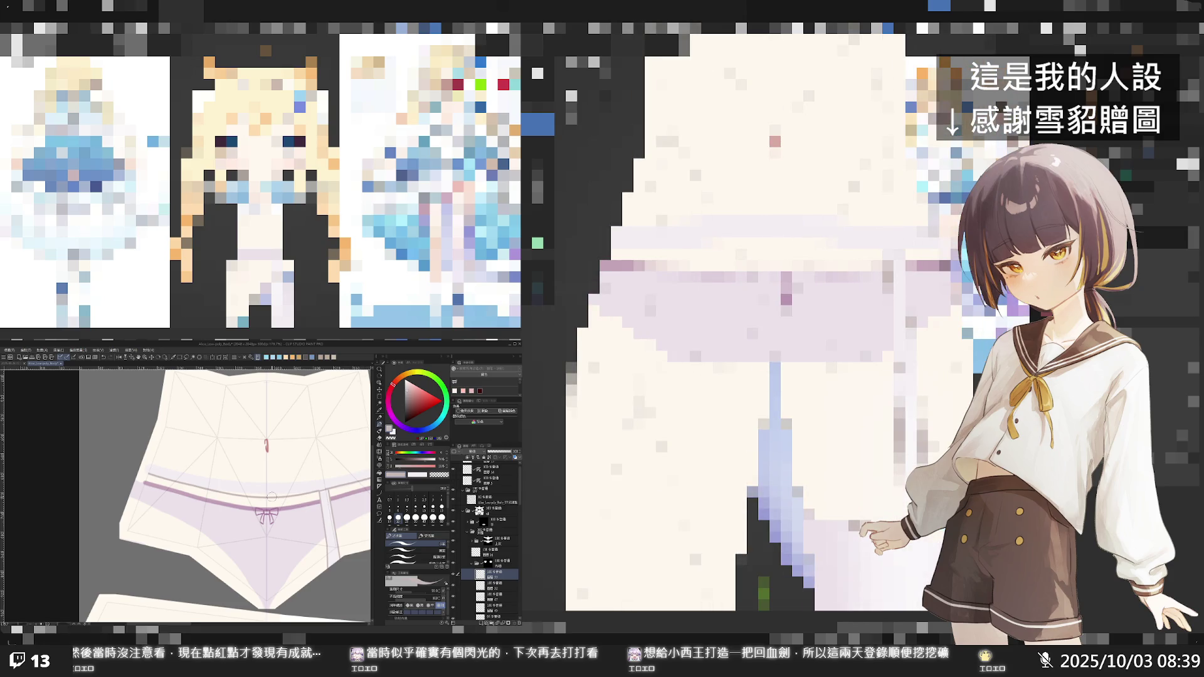
- Check the light waistband stroke by toggling its layer off and on, then duplicate layer 31
{"action": "scroll", "coordinate": [280, 489], "scroll_direction": "down", "scroll_amount": 4}
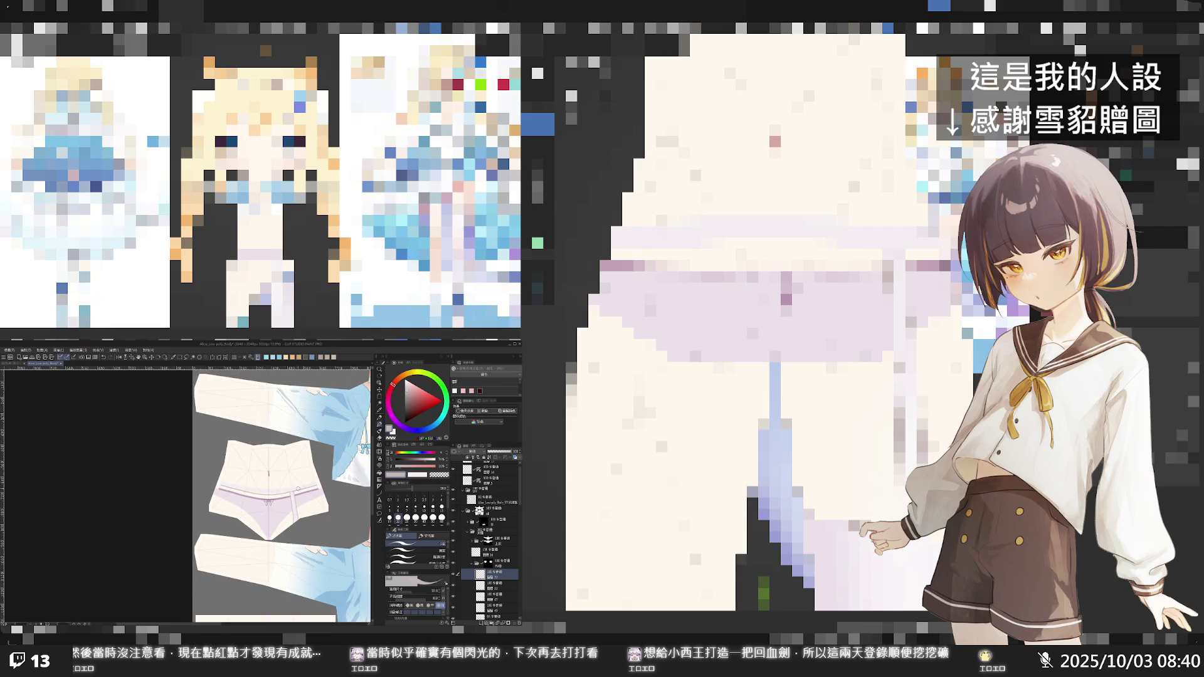
{"action": "scroll", "coordinate": [355, 508], "scroll_direction": "up", "scroll_amount": 3}
{"action": "left_click", "coordinate": [454, 574]}
{"action": "left_click", "coordinate": [454, 574]}
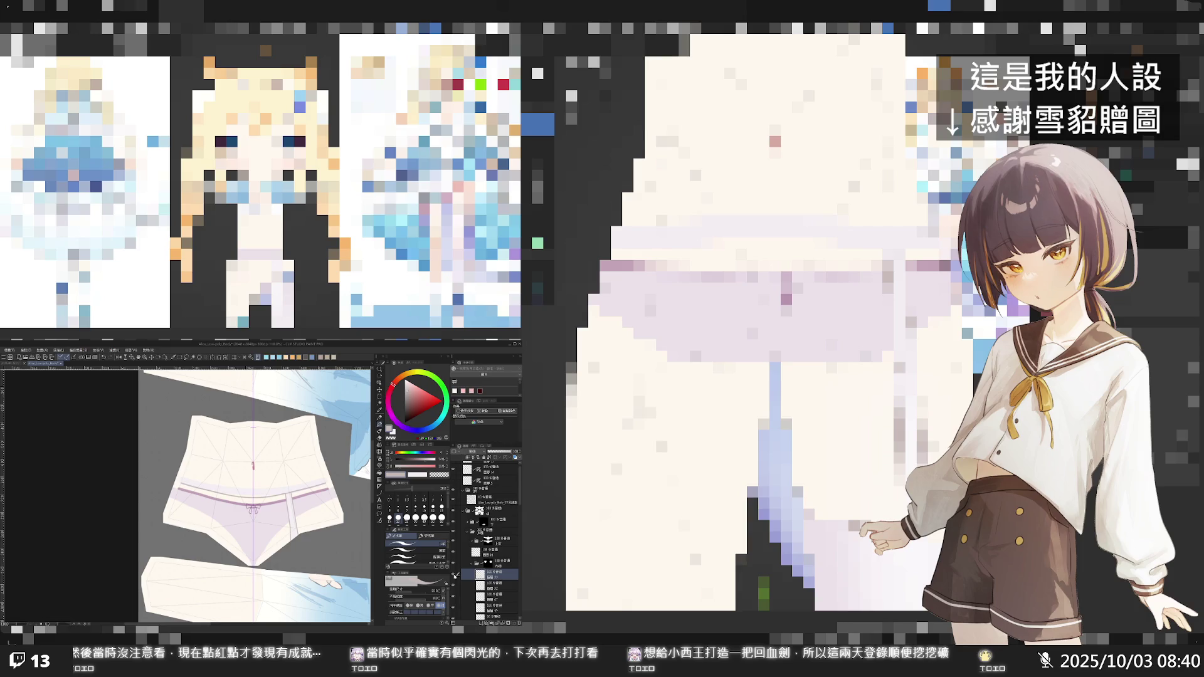
{"action": "key", "text": "ctrl+c"}
{"action": "key", "text": "ctrl+v"}
- Move the waistband and strap layer up about 7 px with the Move Layer tool
{"action": "left_click", "coordinate": [379, 389]}
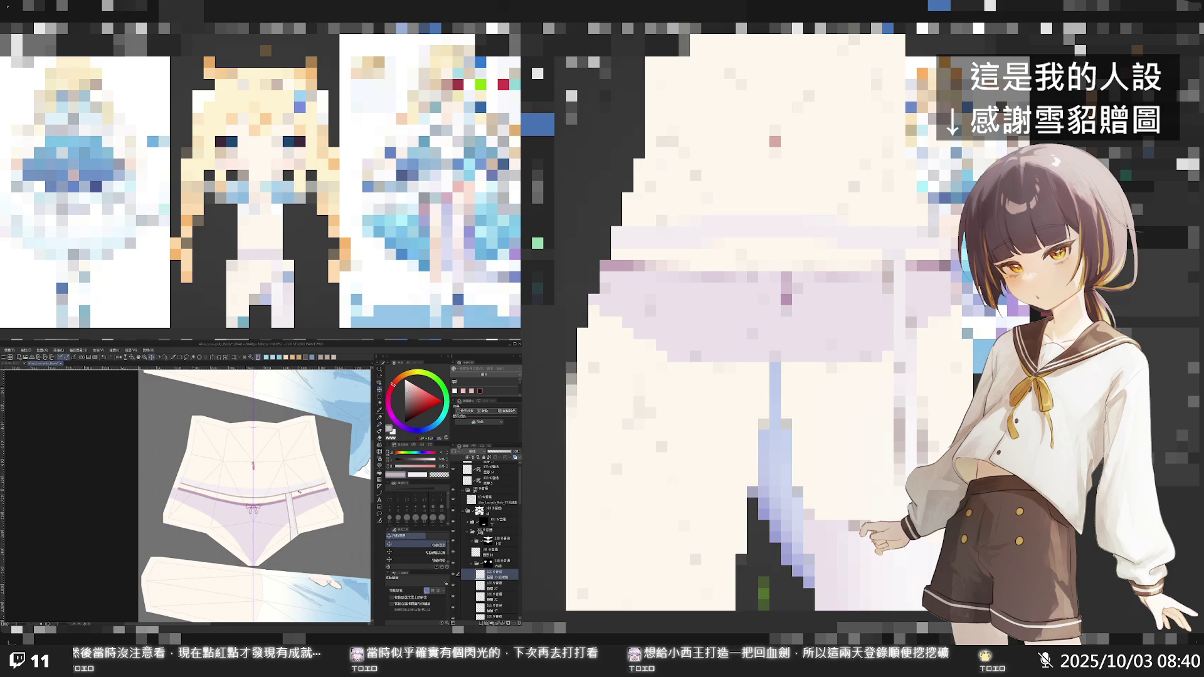
{"action": "left_click_drag", "start_coordinate": [295, 493], "coordinate": [293, 488]}
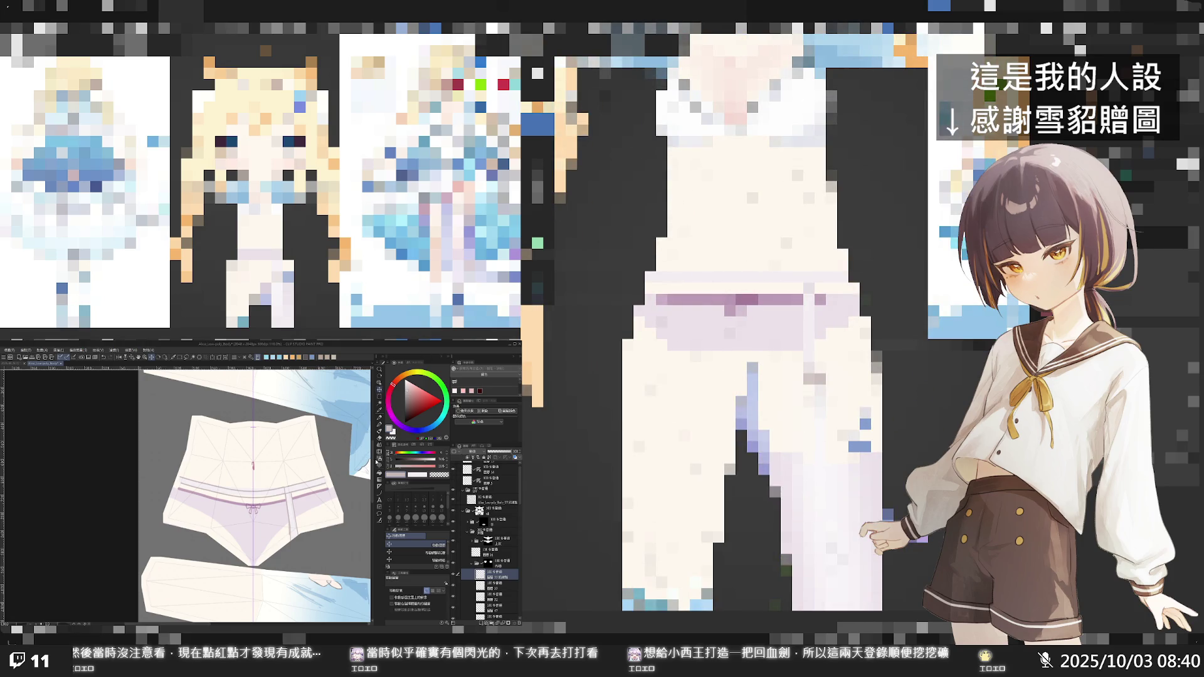
- Set up the pen with a darker line colour at size 40, then white at a smaller size
{"action": "key", "text": "p"}
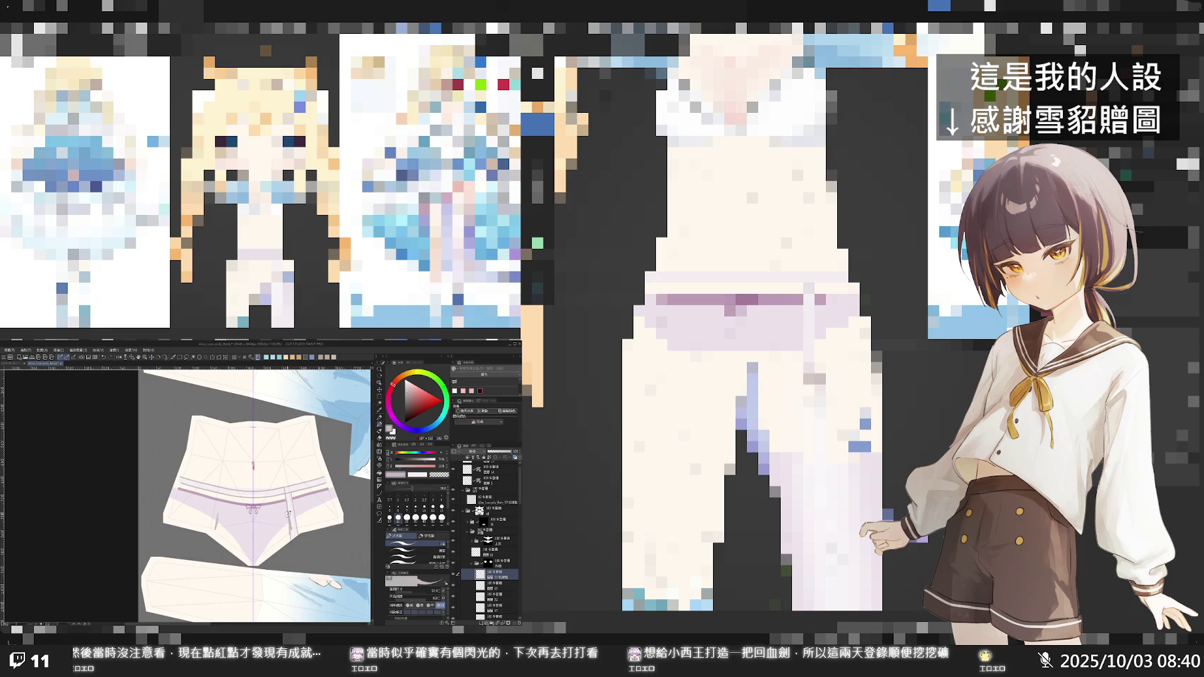
{"action": "left_click", "coordinate": [293, 520], "text": "alt"}
{"action": "left_click", "coordinate": [420, 519]}
{"action": "scroll", "coordinate": [288, 483], "scroll_direction": "up", "scroll_amount": 4}
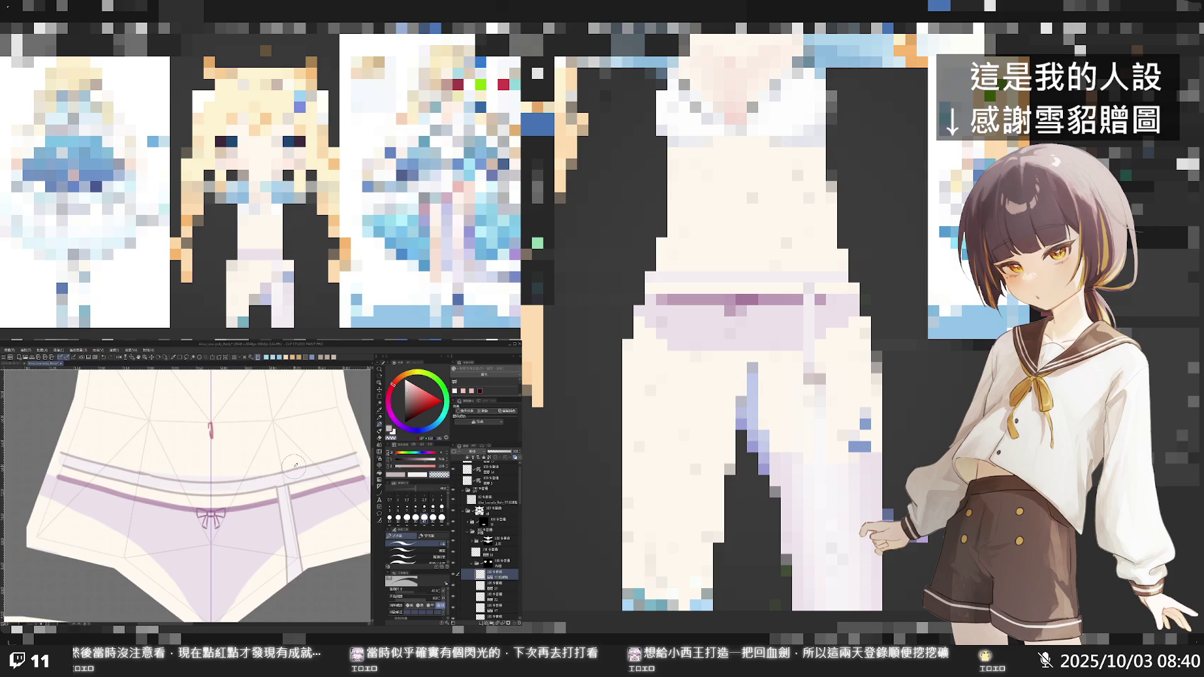
{"action": "key", "text": "x"}
{"action": "left_click", "coordinate": [397, 518]}
{"action": "middle_click_drag", "start_coordinate": [241, 469], "coordinate": [310, 486]}
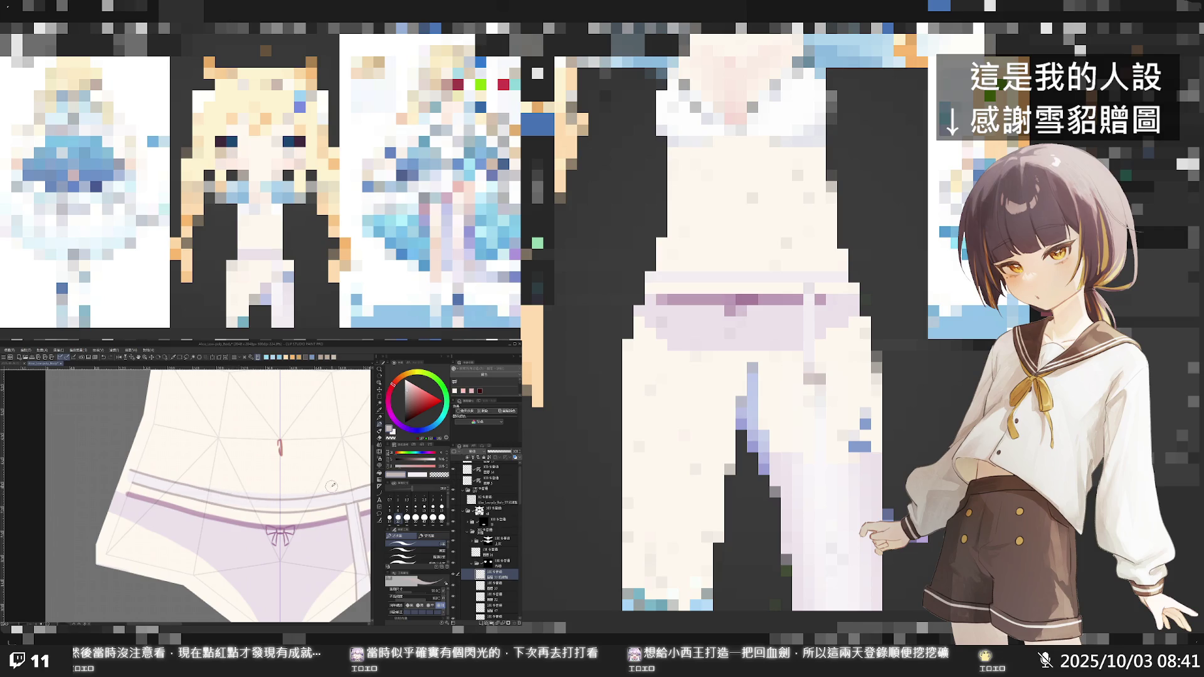
{"action": "left_click", "coordinate": [308, 483], "text": "ctrl+alt"}
{"action": "scroll", "coordinate": [332, 483], "scroll_direction": "up", "scroll_amount": 5}
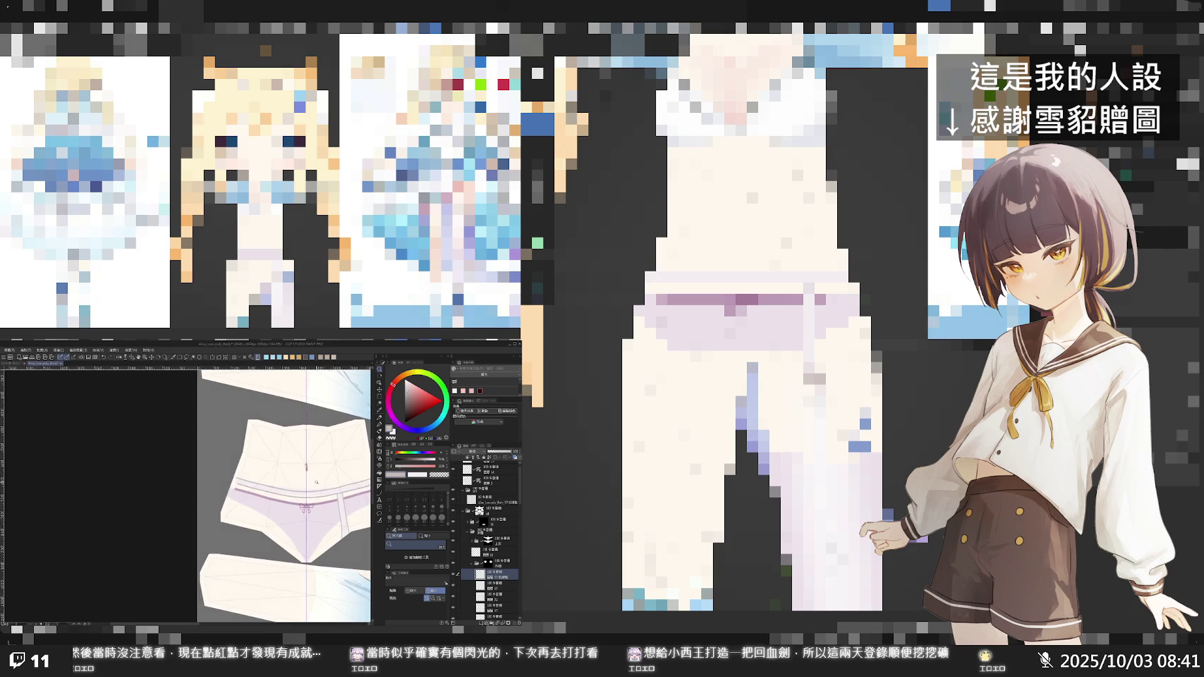
{"action": "scroll", "coordinate": [331, 483], "scroll_direction": "down", "scroll_amount": 5}
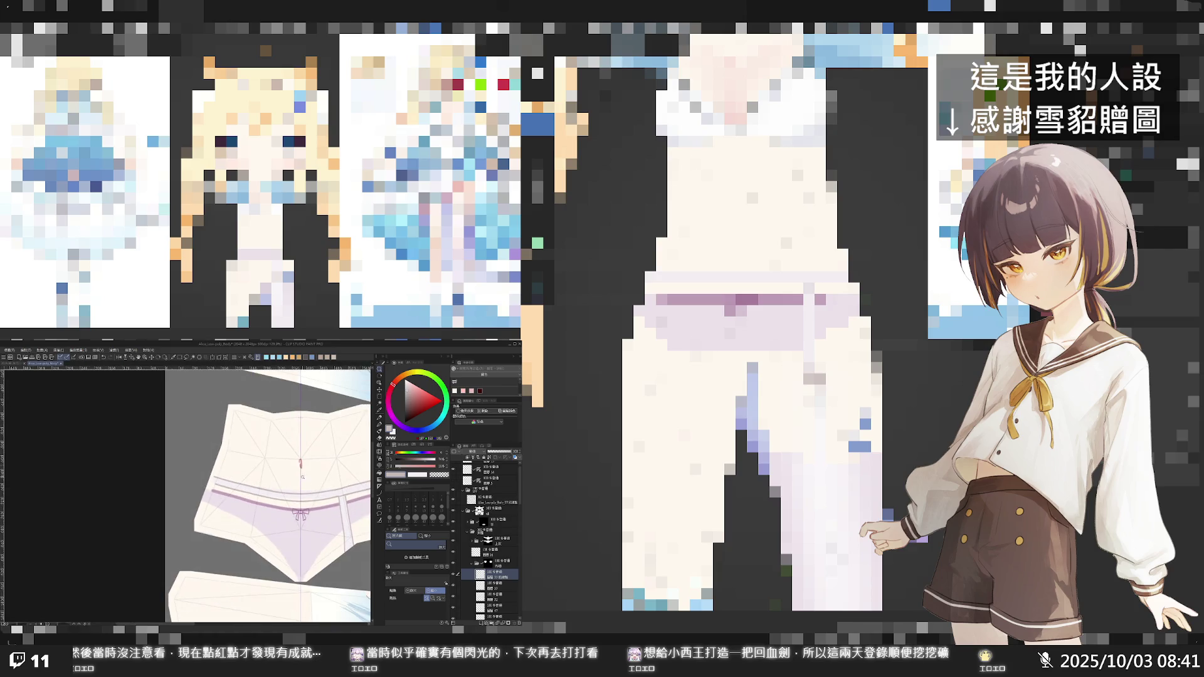
- On the layer below, draw a short corner line at the top of the waistband strap
{"action": "left_click", "coordinate": [454, 574]}
{"action": "left_click", "coordinate": [454, 584]}
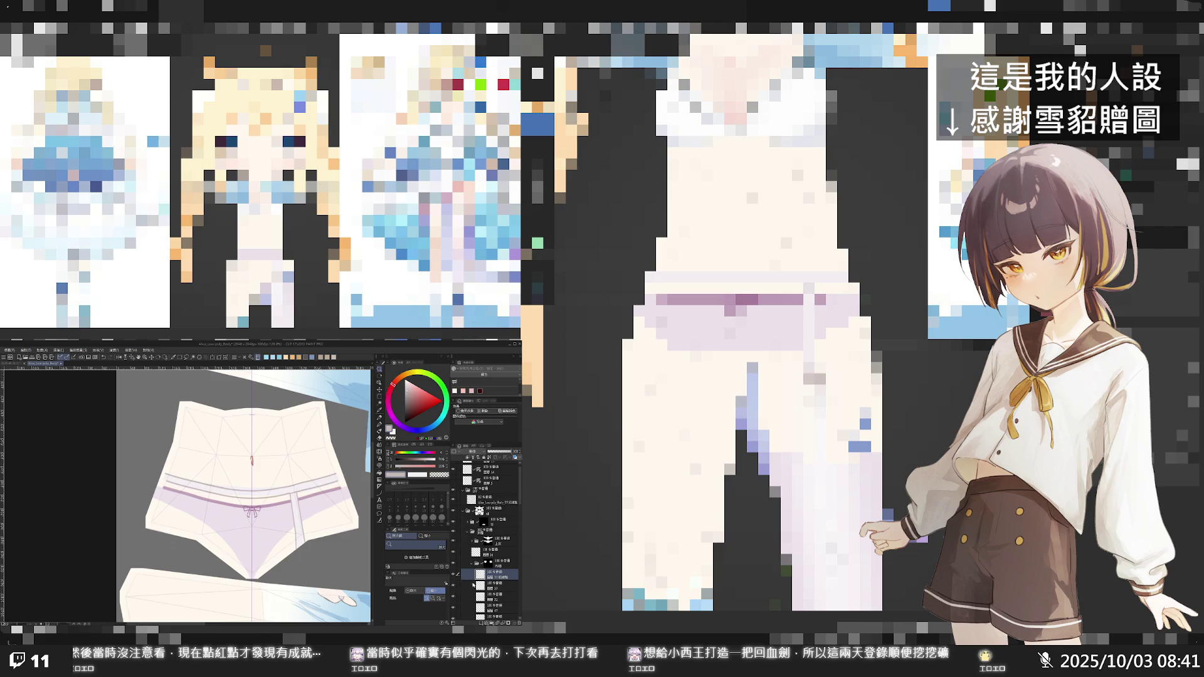
{"action": "left_click", "coordinate": [486, 587]}
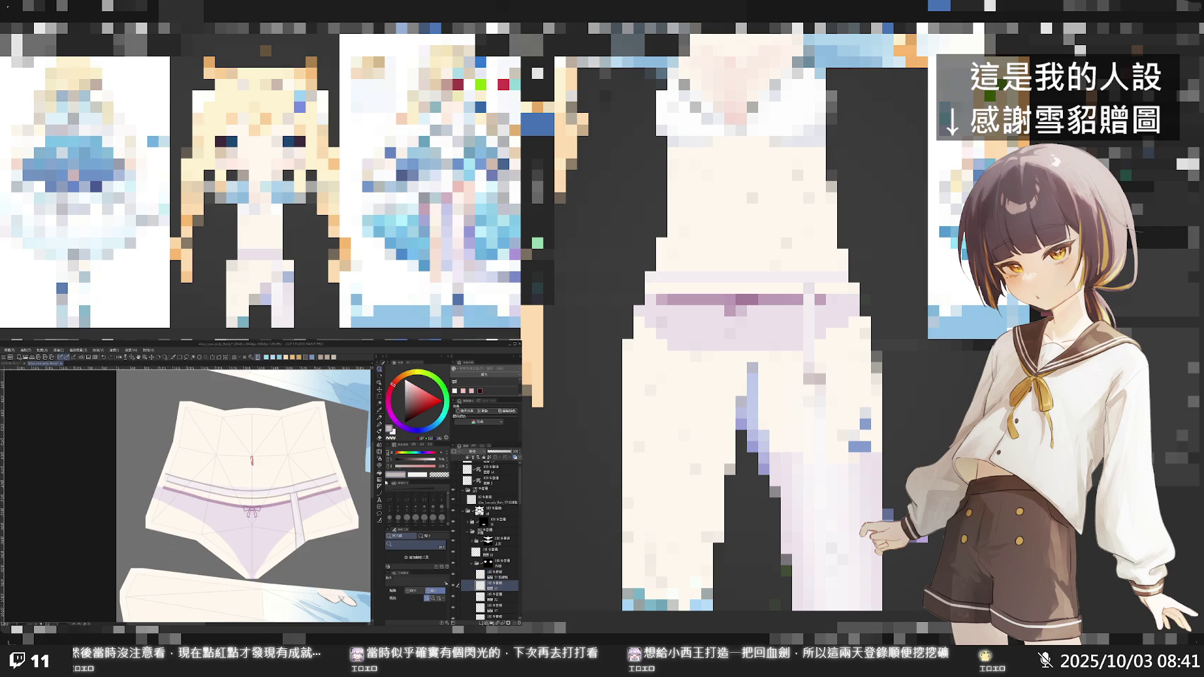
{"action": "scroll", "coordinate": [296, 500], "scroll_direction": "up", "scroll_amount": 4}
{"action": "key", "text": "p"}
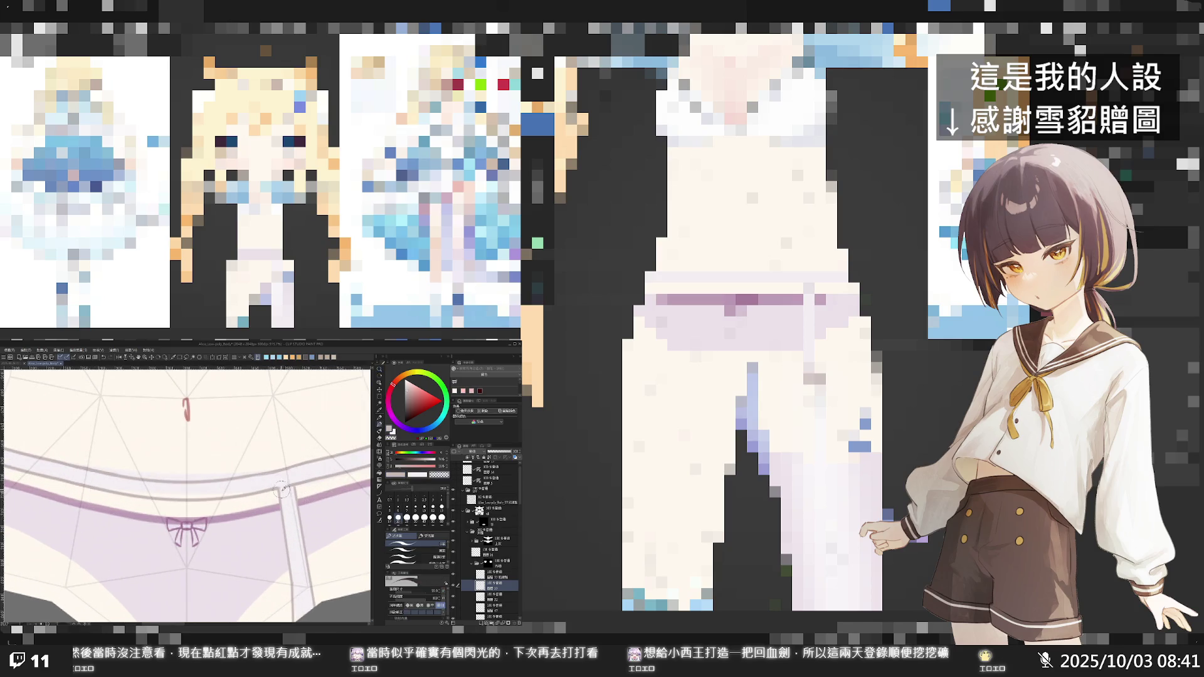
{"action": "left_click_drag", "start_coordinate": [280, 495], "coordinate": [291, 489]}
{"action": "scroll", "coordinate": [302, 489], "scroll_direction": "down", "scroll_amount": 3}
{"action": "scroll", "coordinate": [302, 489], "scroll_direction": "down", "scroll_amount": 2}
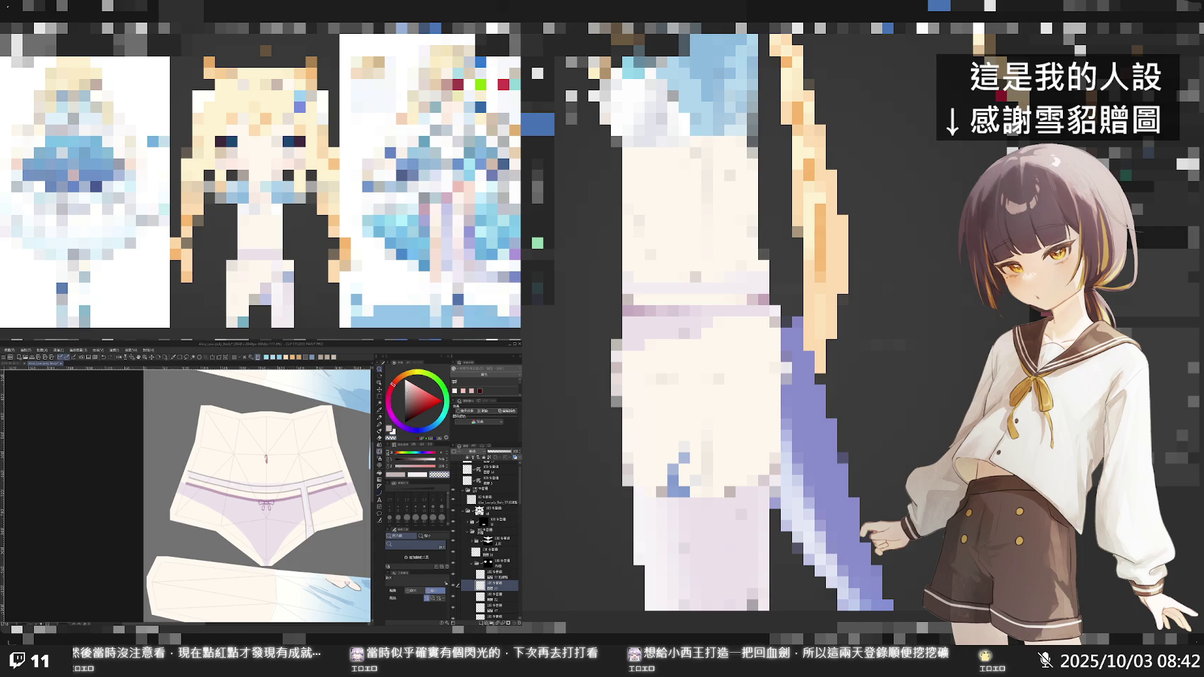
- Check the waistband lines, side strip and upper band layers by toggling each one's visibility
{"action": "key", "text": "e"}
{"action": "key", "text": "bracketright"}
{"action": "key", "text": "bracketright"}
{"action": "key", "text": "bracketright"}
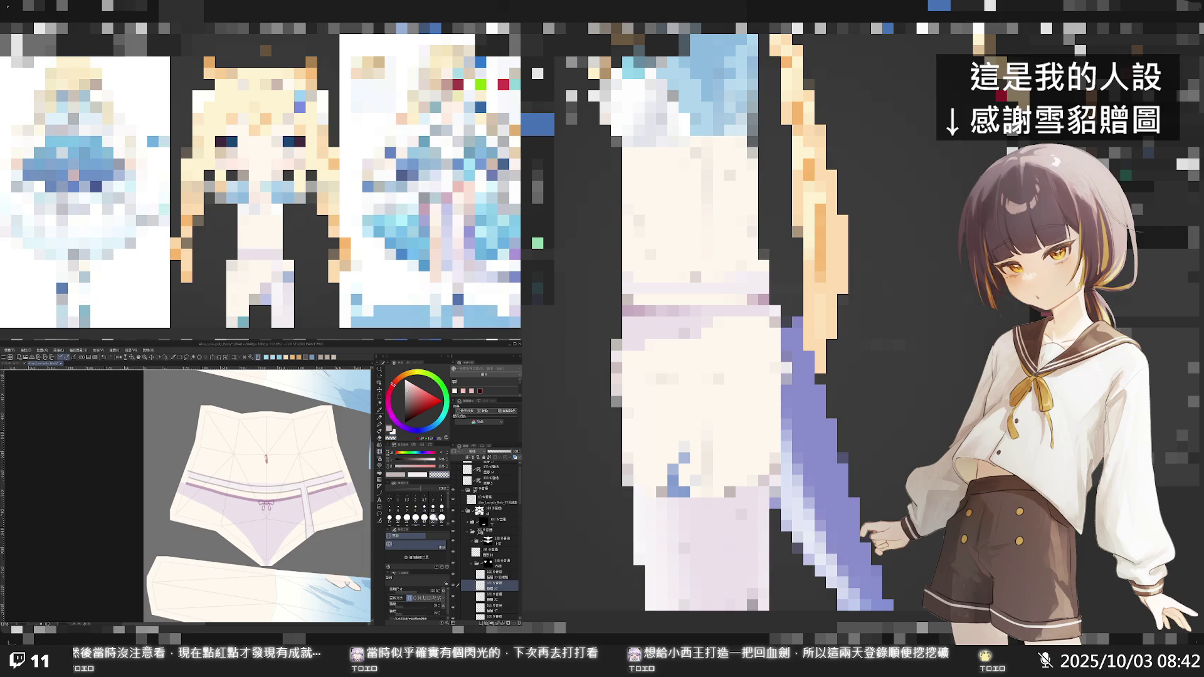
{"action": "left_click", "coordinate": [453, 586]}
{"action": "left_click", "coordinate": [453, 586]}
{"action": "left_click", "coordinate": [454, 594]}
{"action": "left_click", "coordinate": [453, 595]}
{"action": "left_click", "coordinate": [453, 586]}
{"action": "left_click", "coordinate": [453, 586]}
{"action": "left_click", "coordinate": [454, 576]}
{"action": "left_click", "coordinate": [454, 576]}
- Select the layer one row above and set a brush to size 300
{"action": "left_click", "coordinate": [472, 575]}
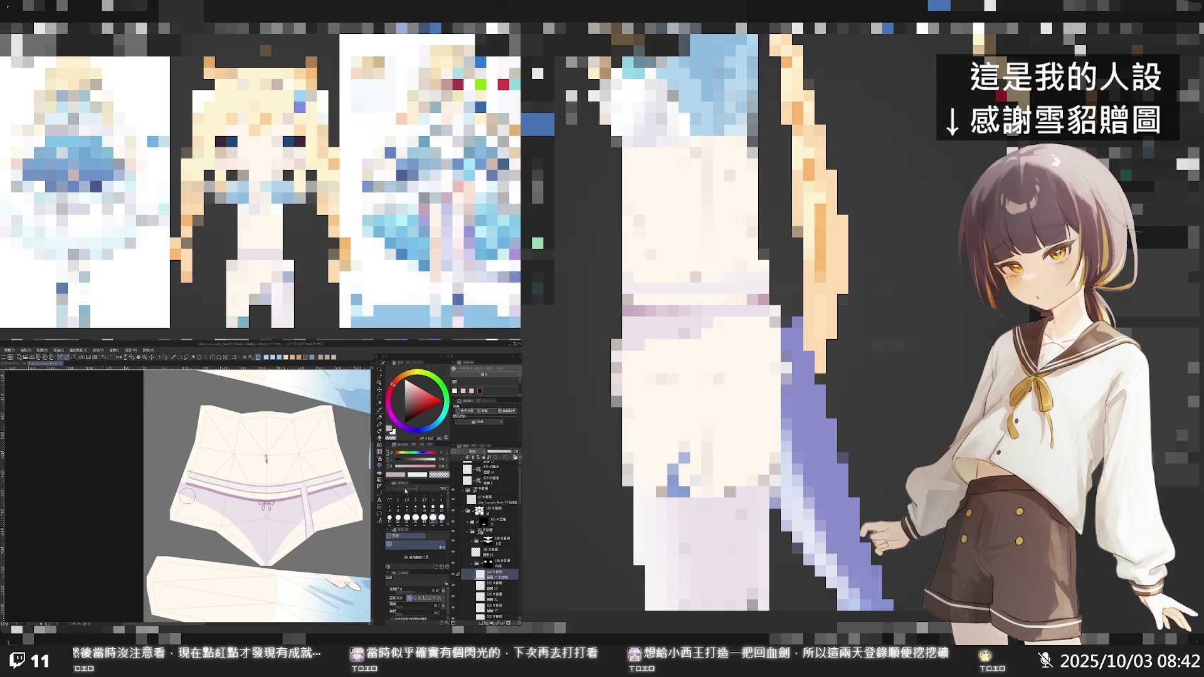
{"action": "left_click", "coordinate": [379, 458]}
{"action": "key", "text": "p"}
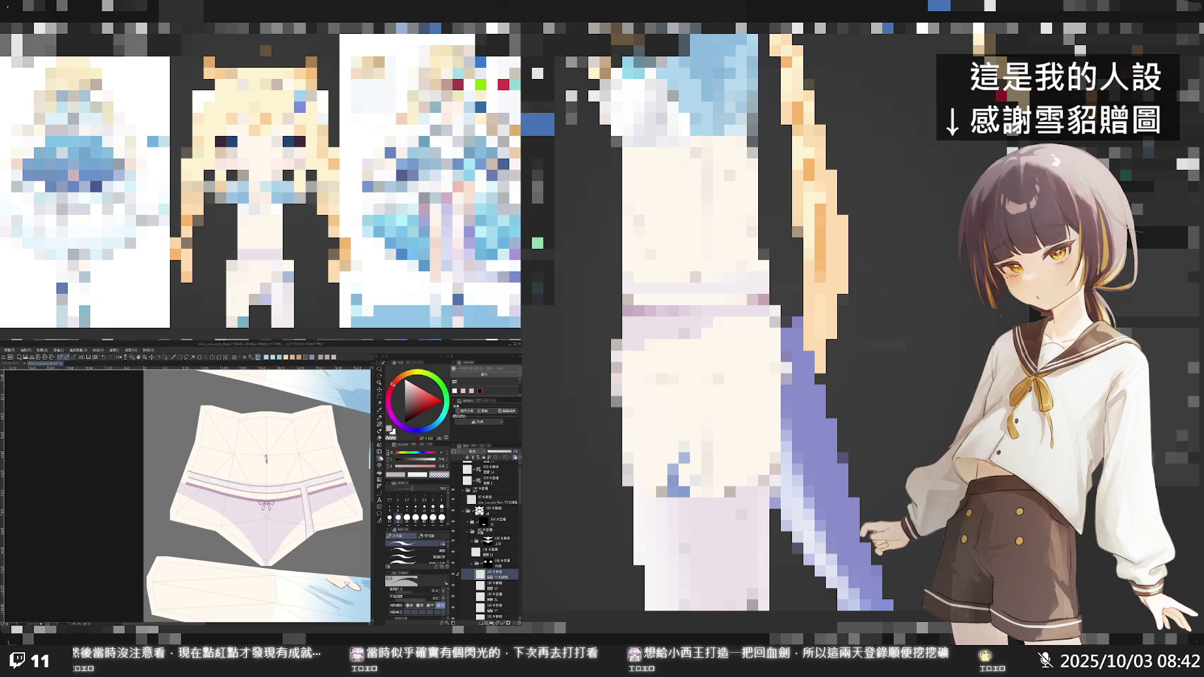
{"action": "left_click", "coordinate": [380, 452]}
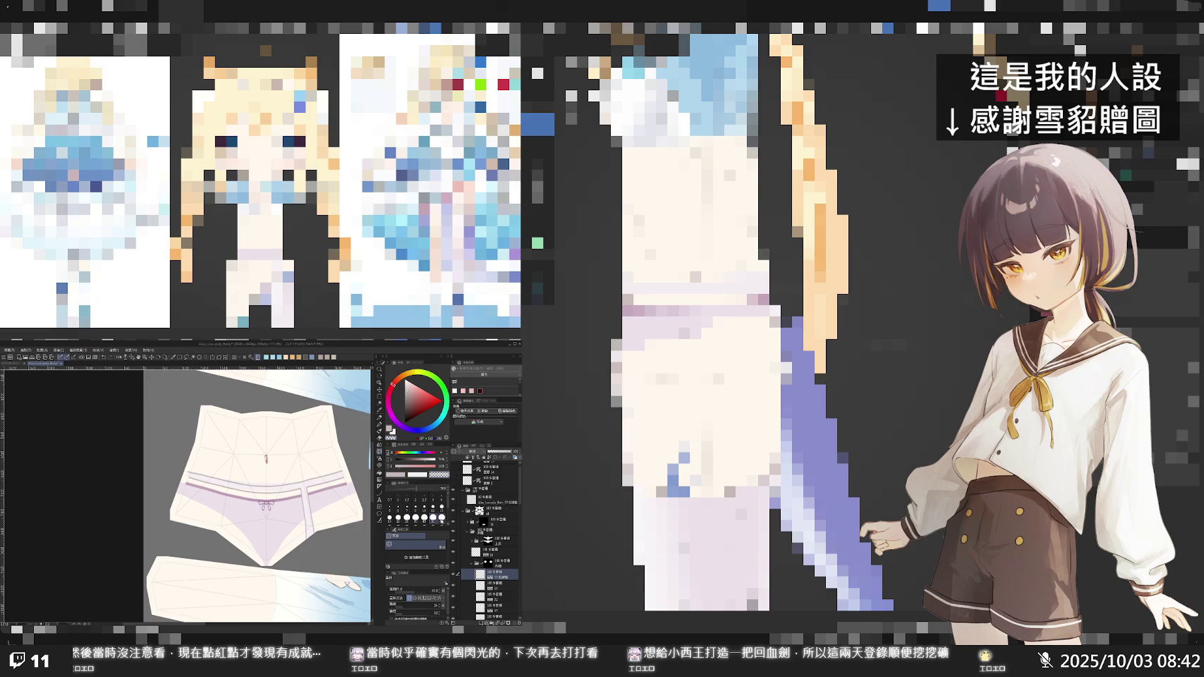
{"action": "scroll", "coordinate": [448, 526], "scroll_direction": "down", "scroll_amount": 2}
{"action": "left_click", "coordinate": [442, 520]}
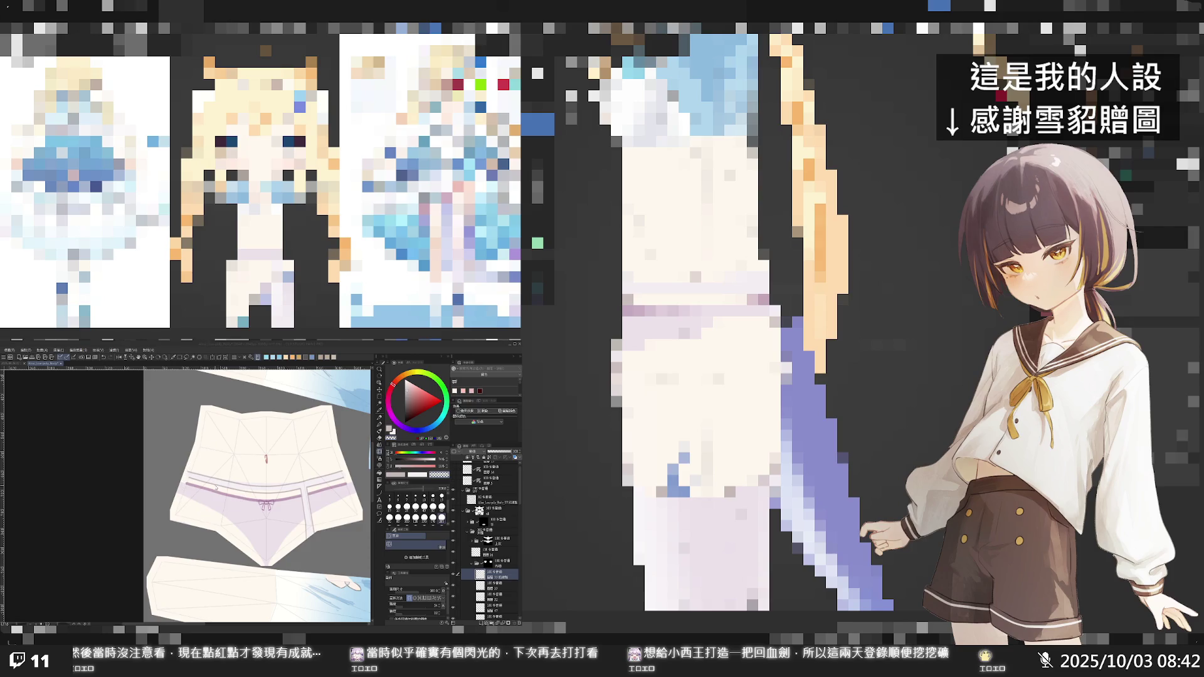
{"action": "left_click", "coordinate": [216, 489]}
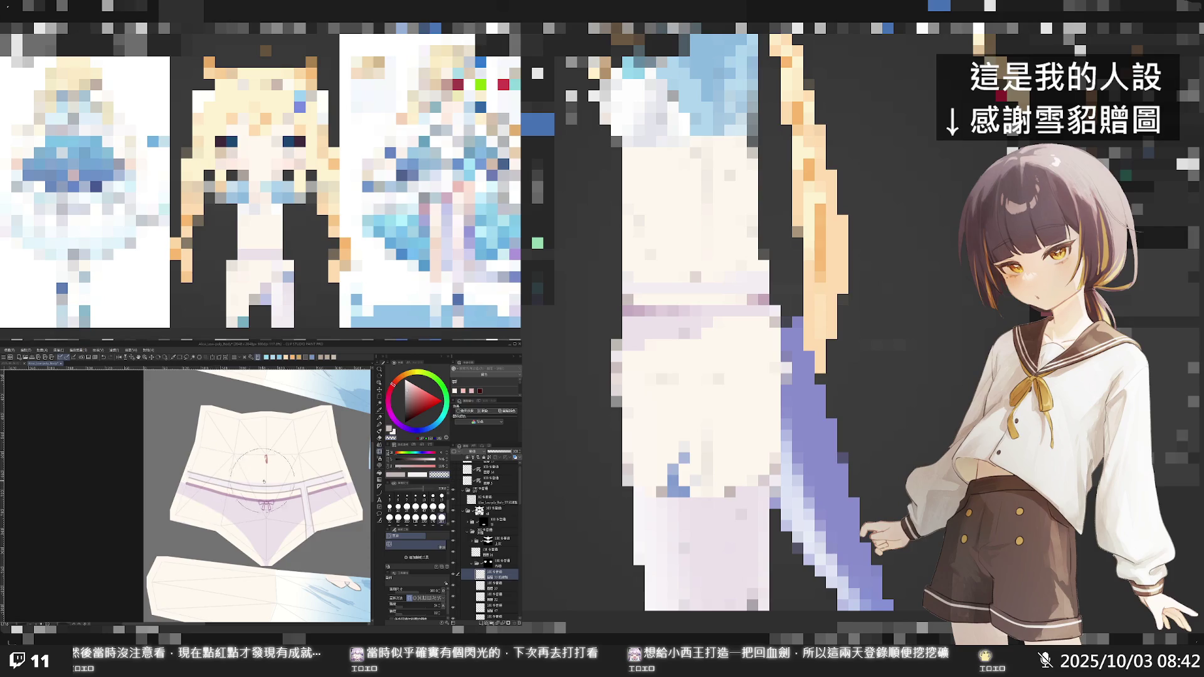
{"action": "left_click", "coordinate": [343, 471]}
{"action": "left_click", "coordinate": [497, 589]}
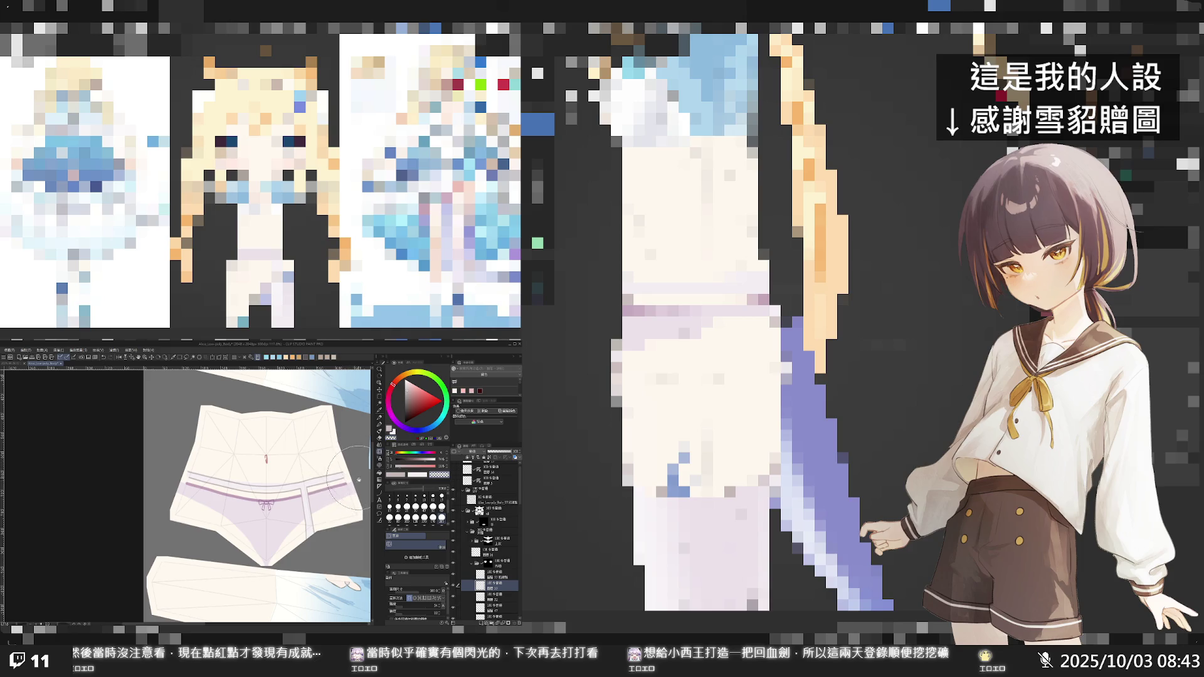
{"action": "left_click", "coordinate": [358, 483]}
{"action": "left_click", "coordinate": [360, 491]}
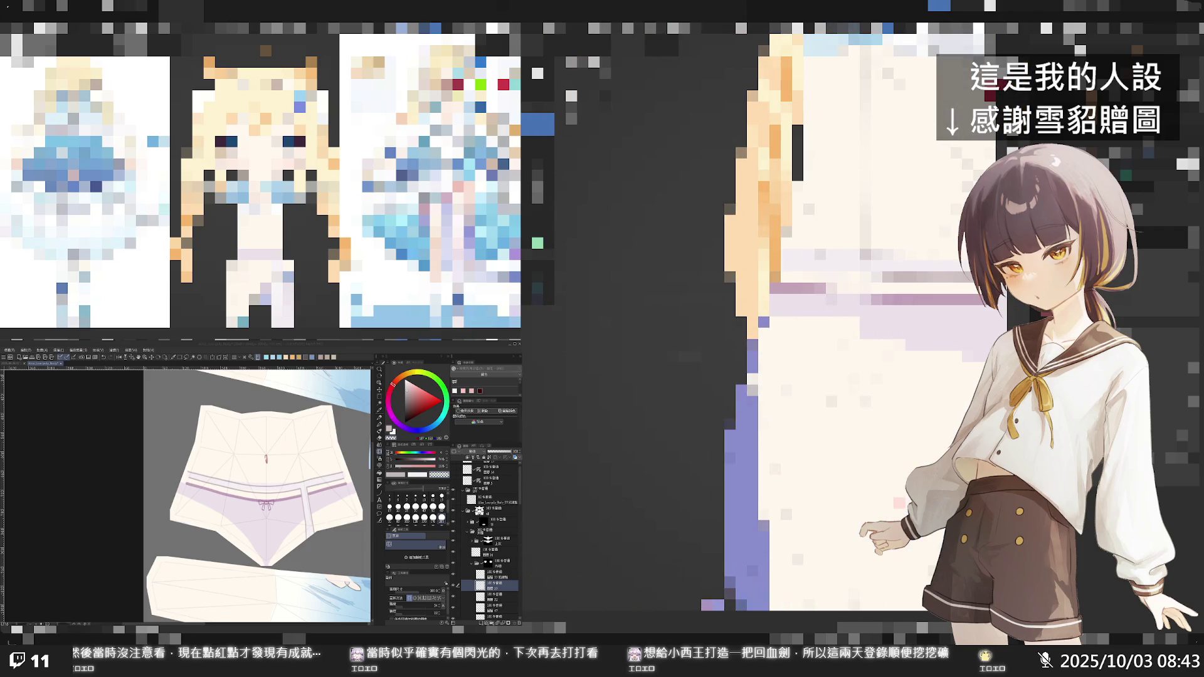
{"action": "left_click", "coordinate": [231, 386]}
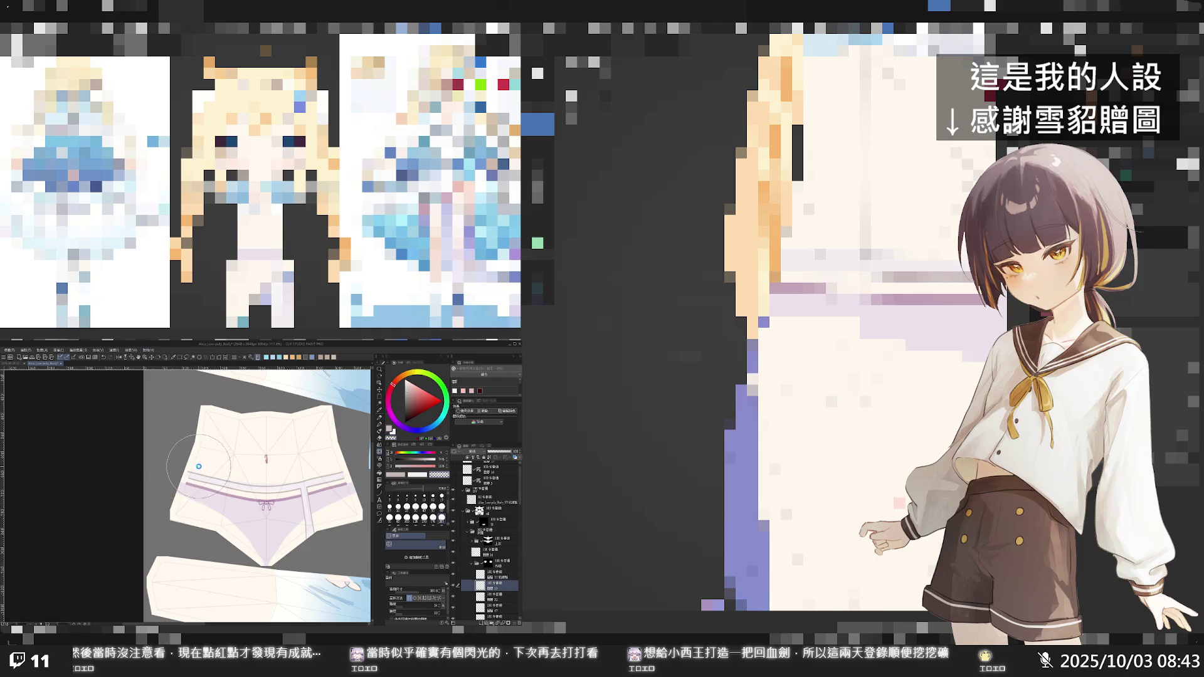
{"action": "left_click", "coordinate": [199, 469]}
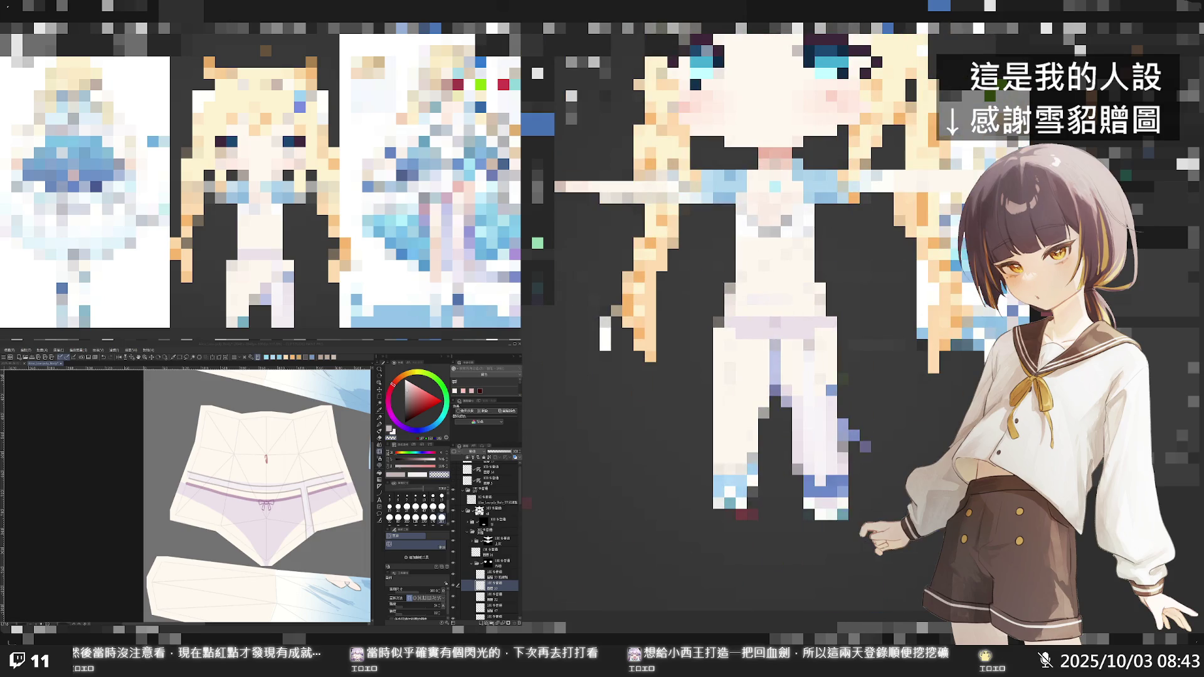
- Check the waistband stripe layer, then merge the selected shorts layers into one
{"action": "scroll", "coordinate": [277, 477], "scroll_direction": "down", "scroll_amount": 2}
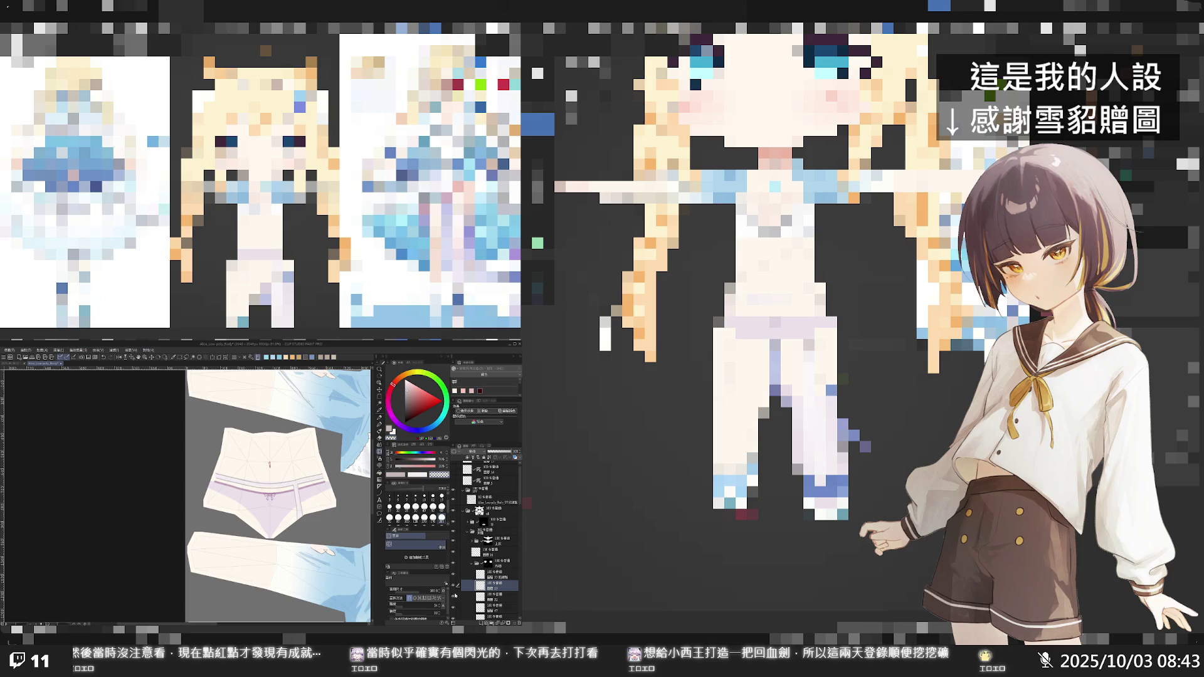
{"action": "left_click", "coordinate": [453, 577]}
{"action": "left_click", "coordinate": [454, 578]}
{"action": "left_click", "coordinate": [492, 597]}
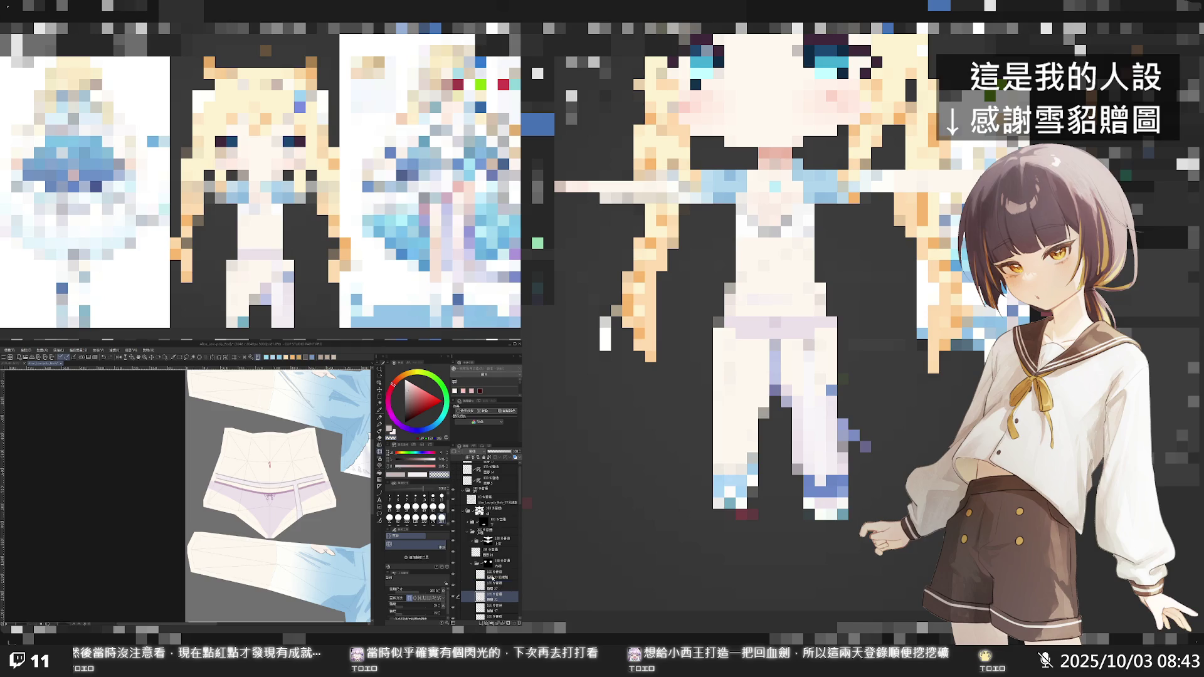
{"action": "left_click", "coordinate": [492, 575], "text": "shift"}
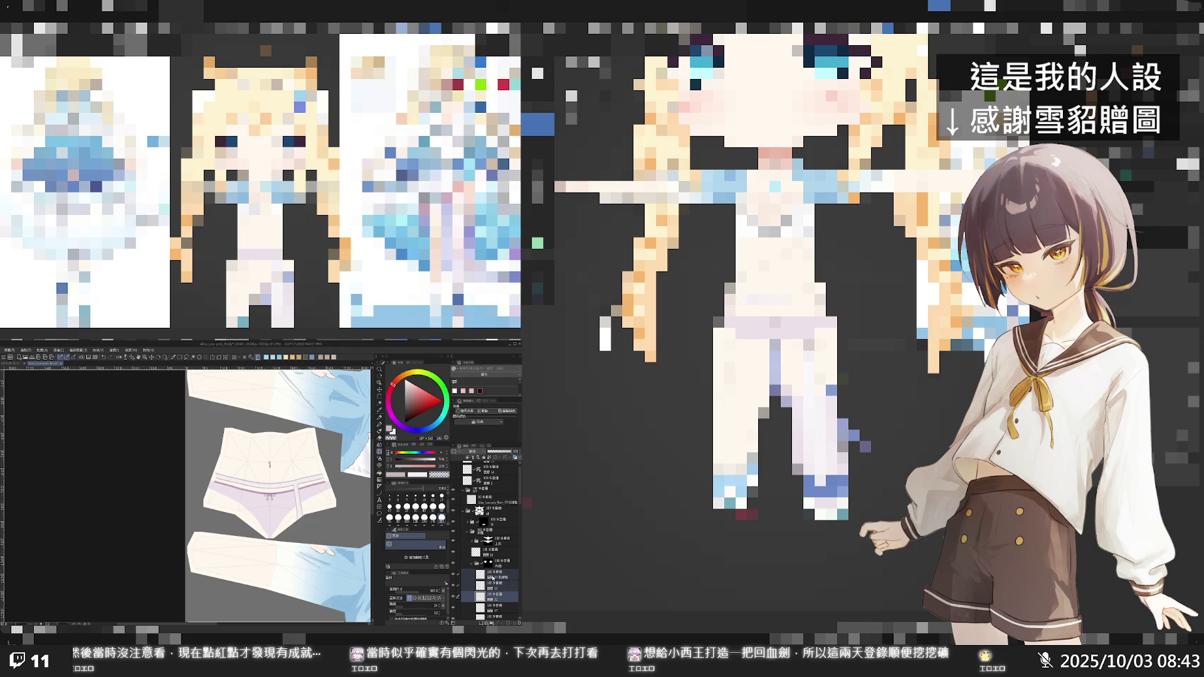
{"action": "key", "text": "shift+alt+e"}
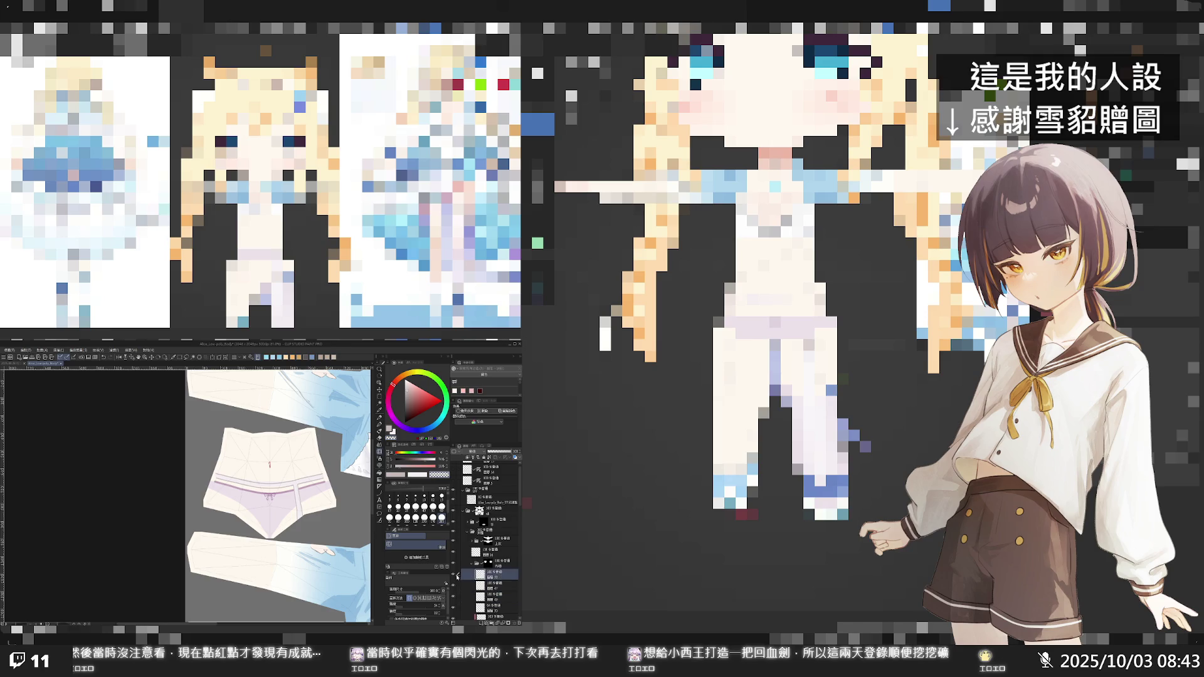
{"action": "scroll", "coordinate": [270, 477], "scroll_direction": "down", "scroll_amount": 2}
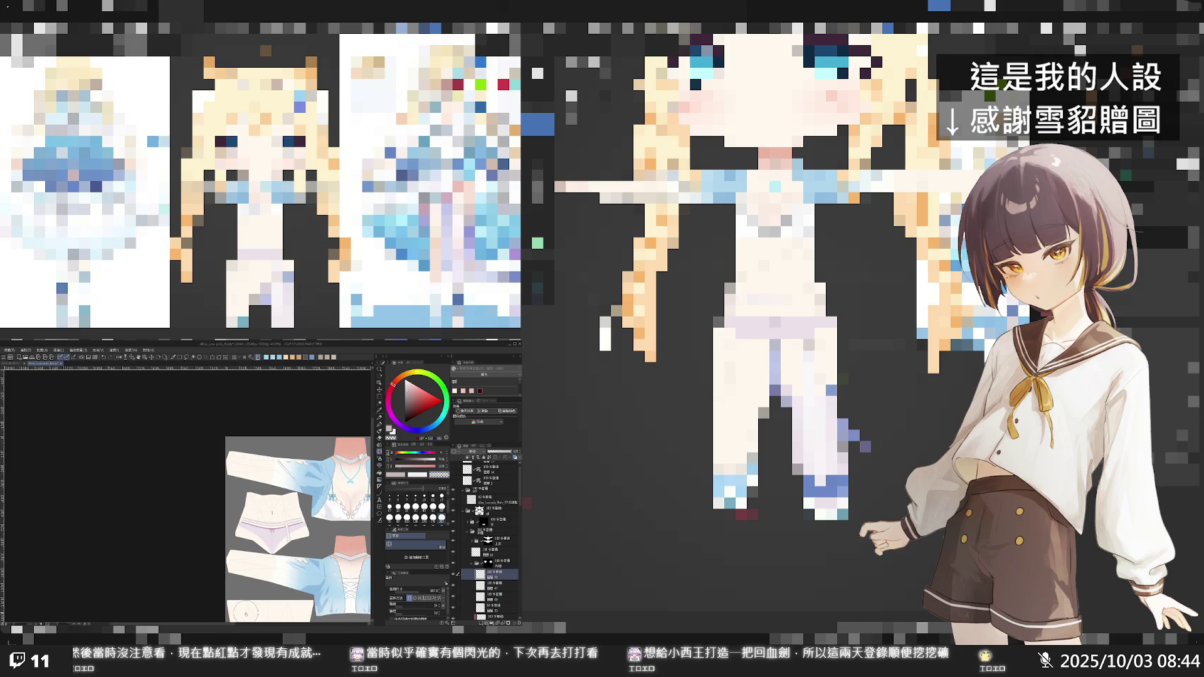
{"action": "left_click_drag", "start_coordinate": [233, 625], "coordinate": [270, 619]}
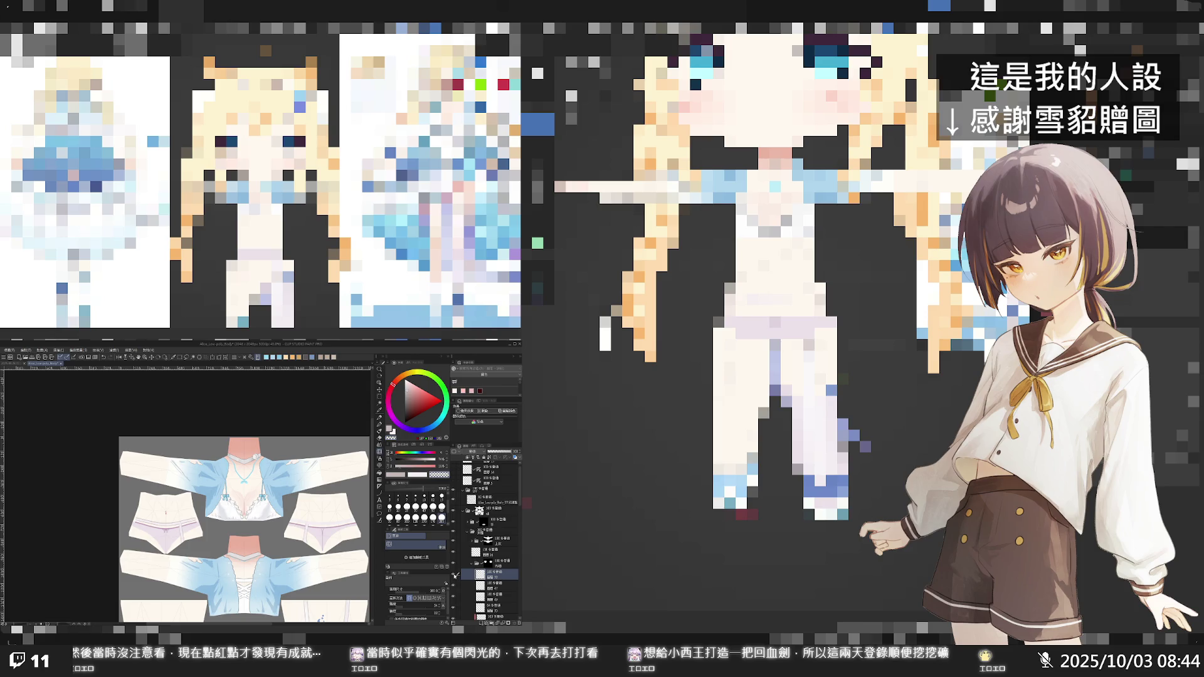
- Duplicate layer 圖層 33 and select the Move Layer tool
{"action": "key", "text": "ctrl+c"}
{"action": "key", "text": "ctrl+v"}
{"action": "left_click", "coordinate": [379, 390]}
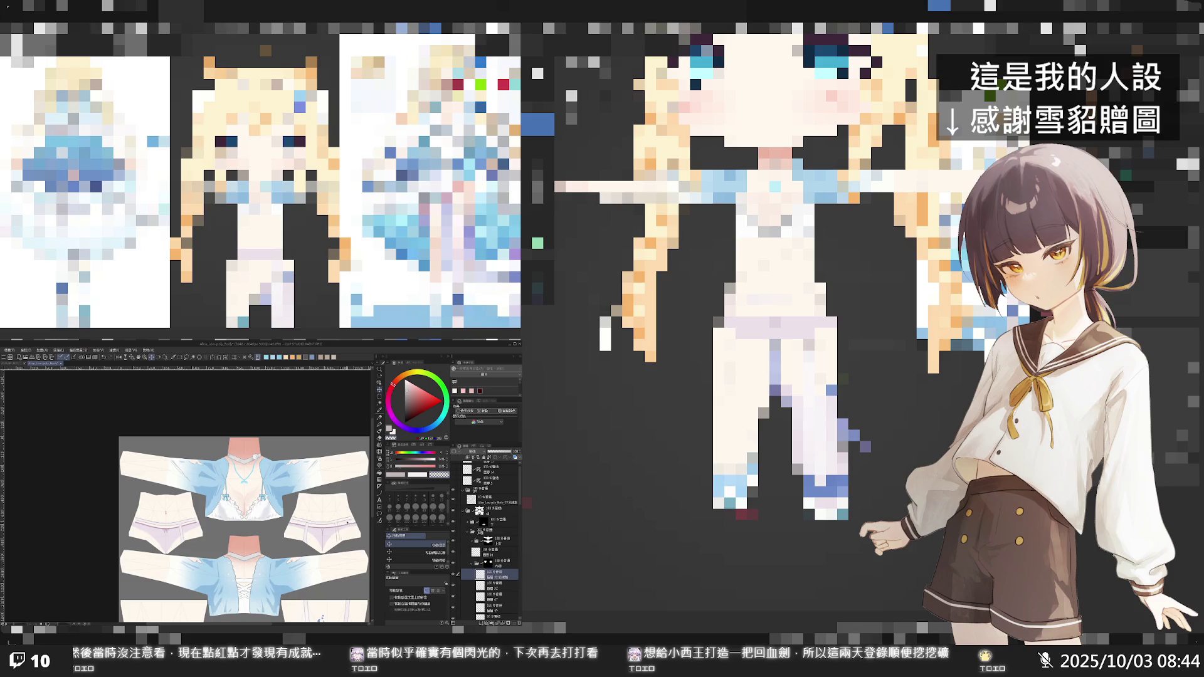
{"action": "scroll", "coordinate": [348, 522], "scroll_direction": "up", "scroll_amount": 5}
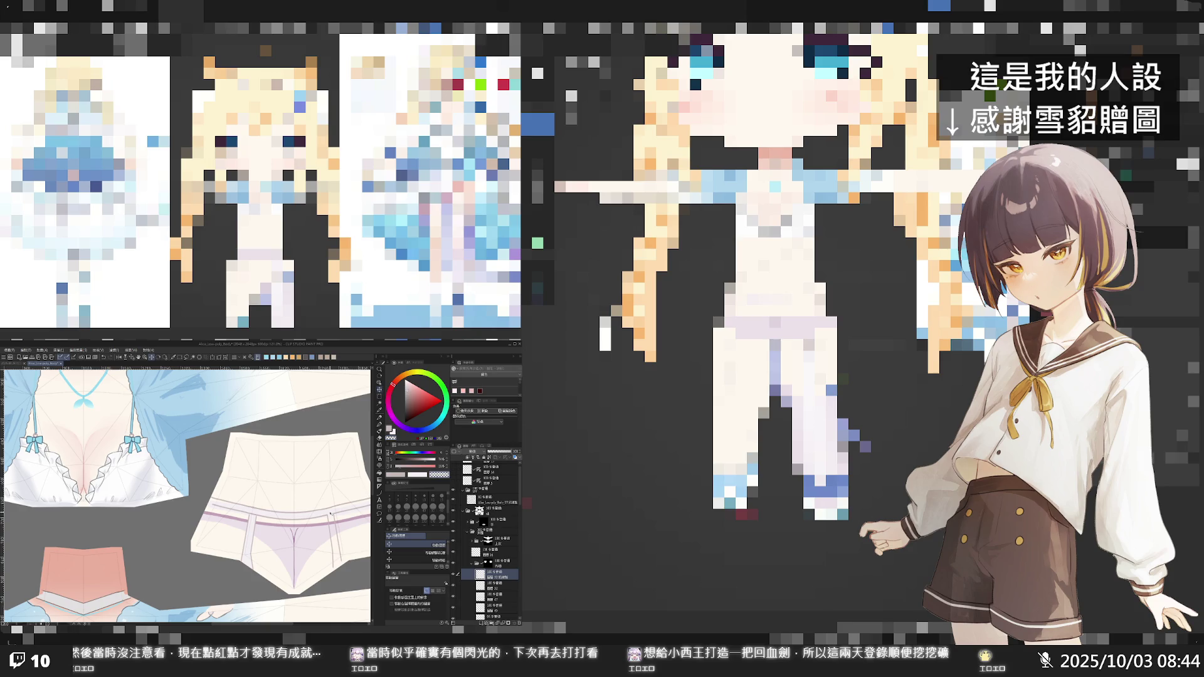
- Swap main and sub colours, set the Pen to about size 40, and zoom in on the waistband
{"action": "scroll", "coordinate": [330, 515], "scroll_direction": "down", "scroll_amount": 3}
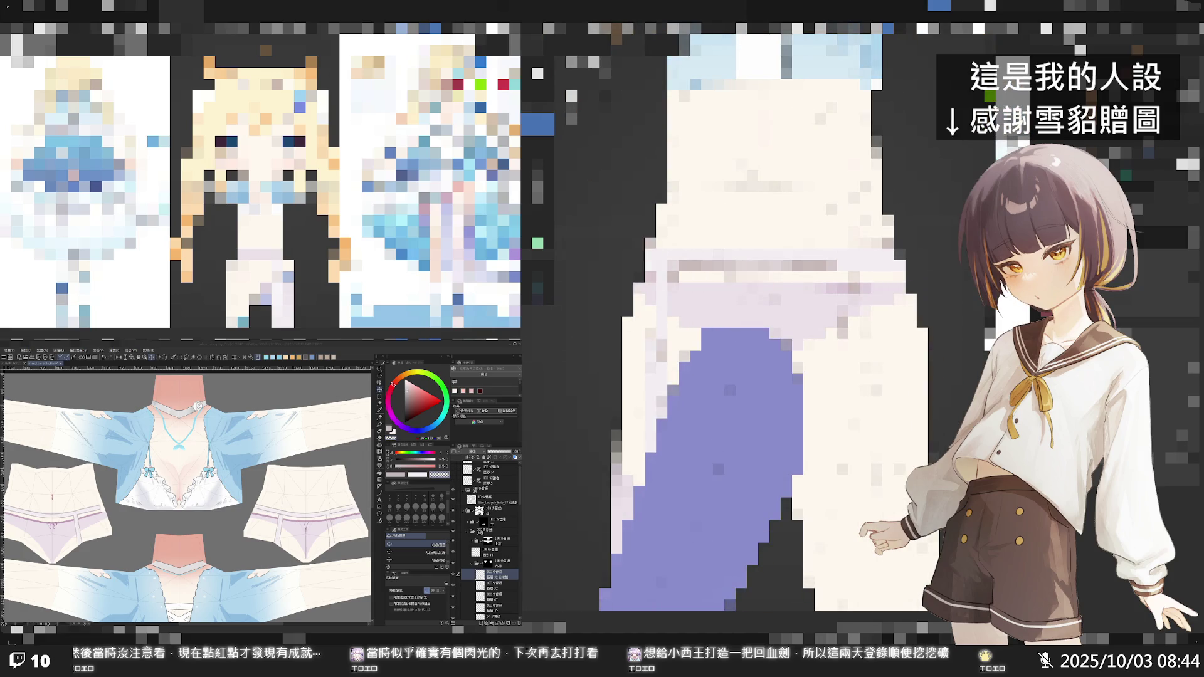
{"action": "scroll", "coordinate": [316, 517], "scroll_direction": "up", "scroll_amount": 3}
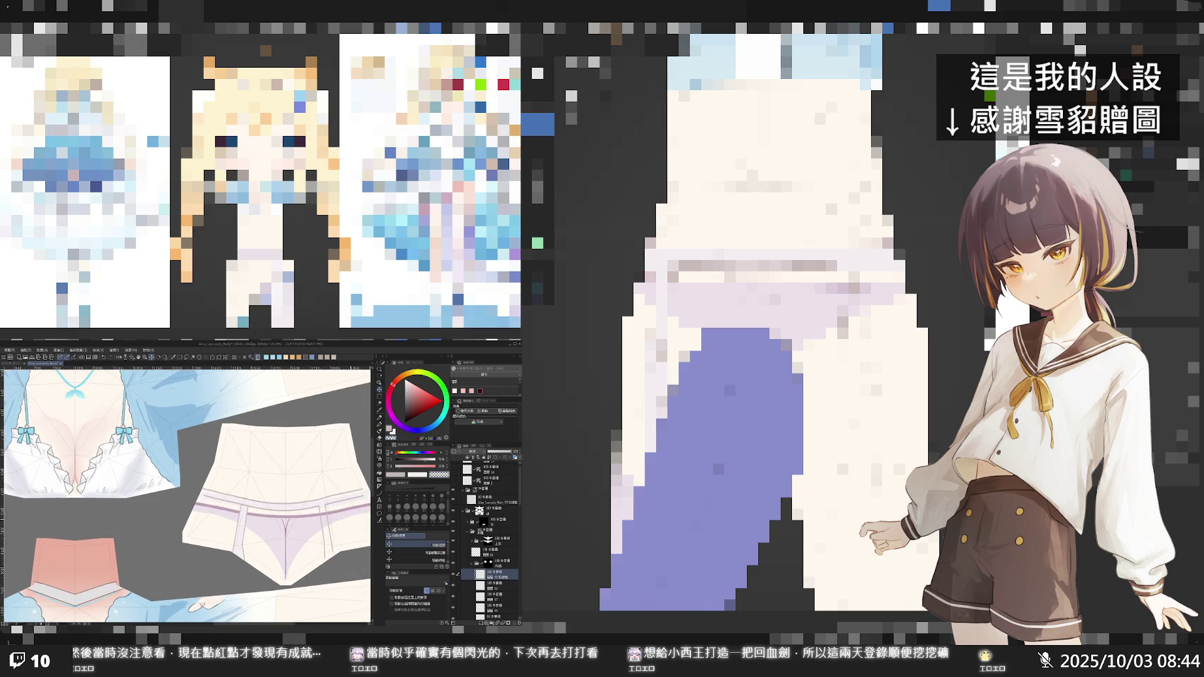
{"action": "left_click", "coordinate": [454, 575]}
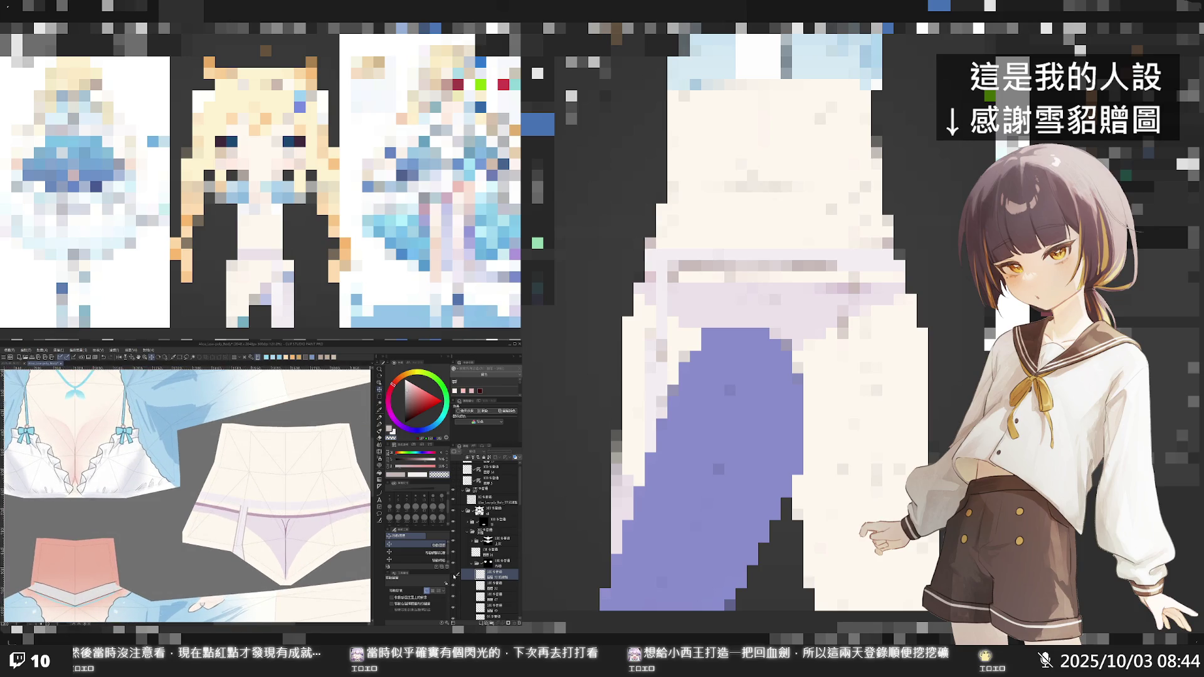
{"action": "left_click", "coordinate": [455, 575]}
{"action": "left_click", "coordinate": [389, 430]}
{"action": "key", "text": "p"}
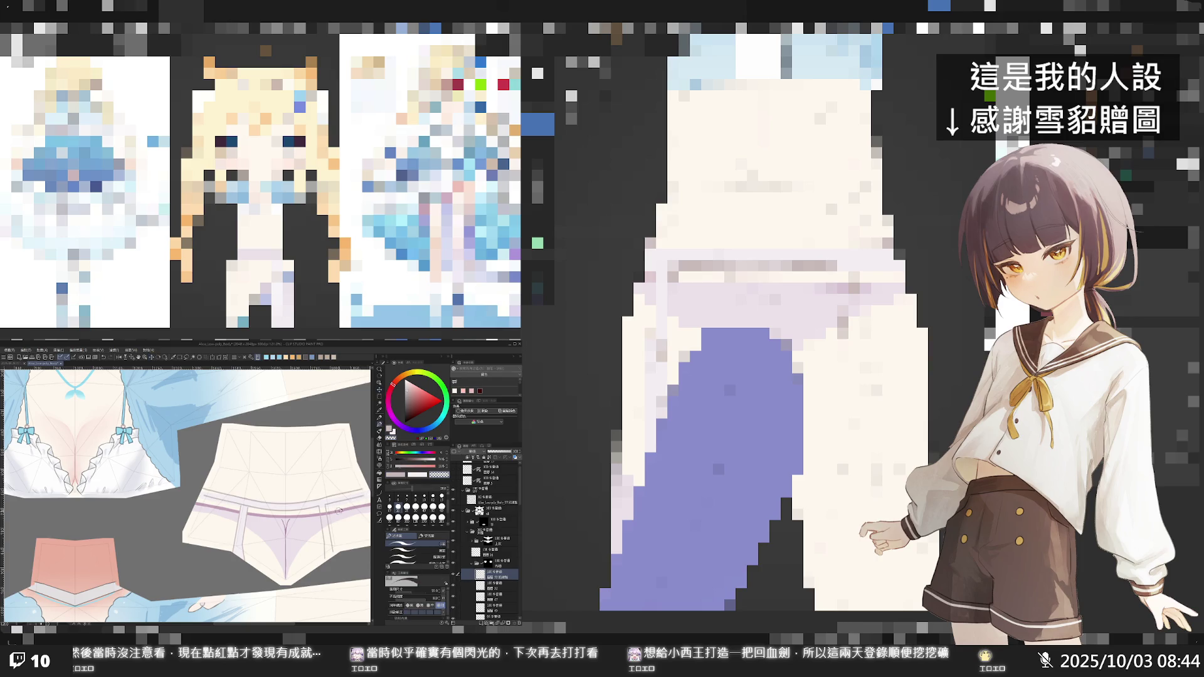
{"action": "left_click", "coordinate": [439, 507]}
{"action": "left_click_drag", "start_coordinate": [187, 496], "coordinate": [215, 498], "text": "ctrl+alt"}
{"action": "left_click_drag", "start_coordinate": [328, 525], "coordinate": [320, 511], "text": "ctrl+alt"}
{"action": "scroll", "coordinate": [330, 513], "scroll_direction": "up", "scroll_amount": 3}
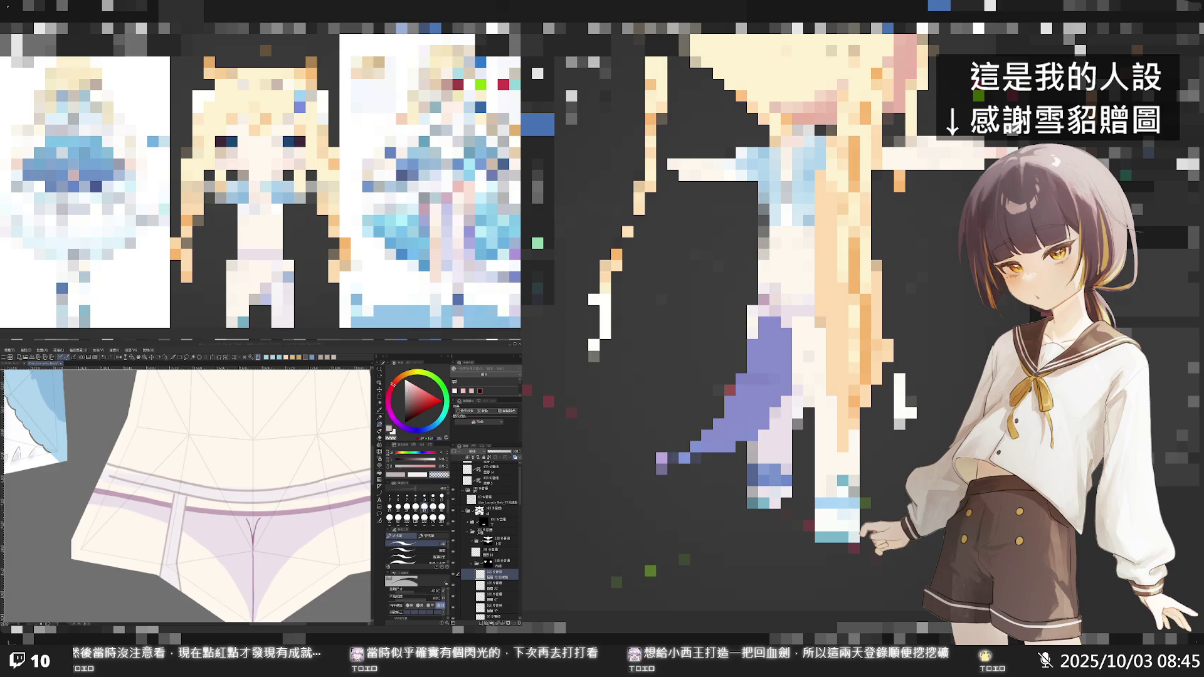
- Lasso the right waistband section and transform it a few pixels right so the bands align
{"action": "scroll", "coordinate": [301, 489], "scroll_direction": "down", "scroll_amount": 2}
{"action": "scroll", "coordinate": [330, 510], "scroll_direction": "up", "scroll_amount": 2}
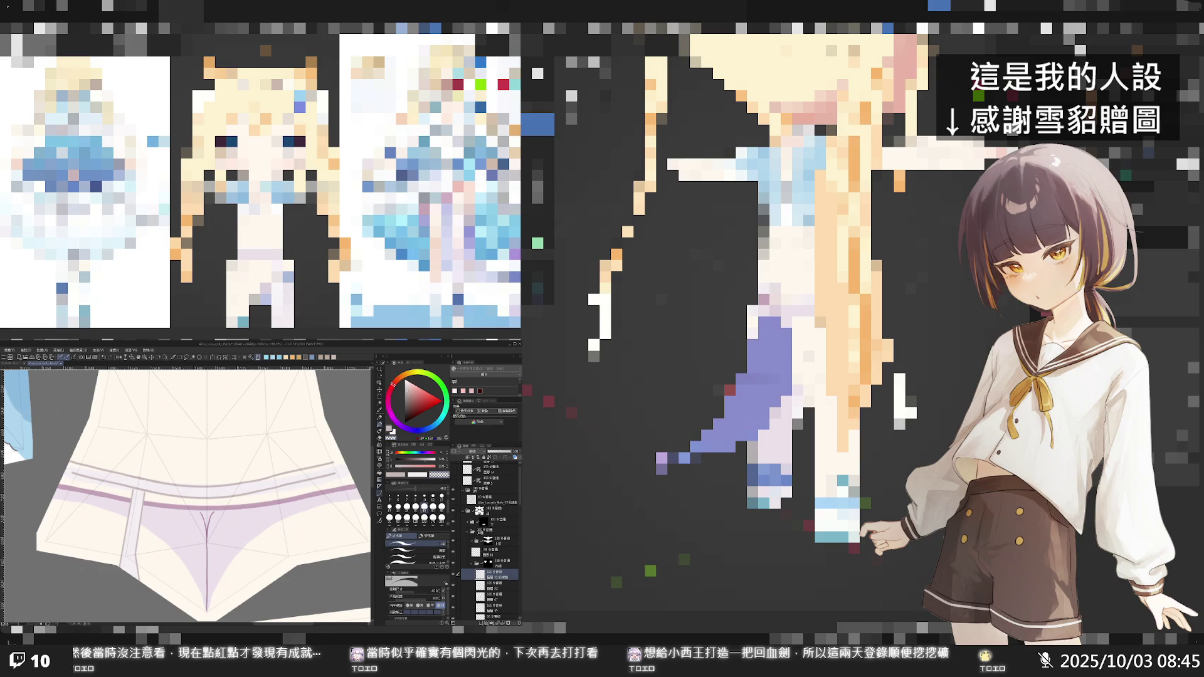
{"action": "left_click", "coordinate": [380, 493]}
{"action": "left_click", "coordinate": [379, 397]}
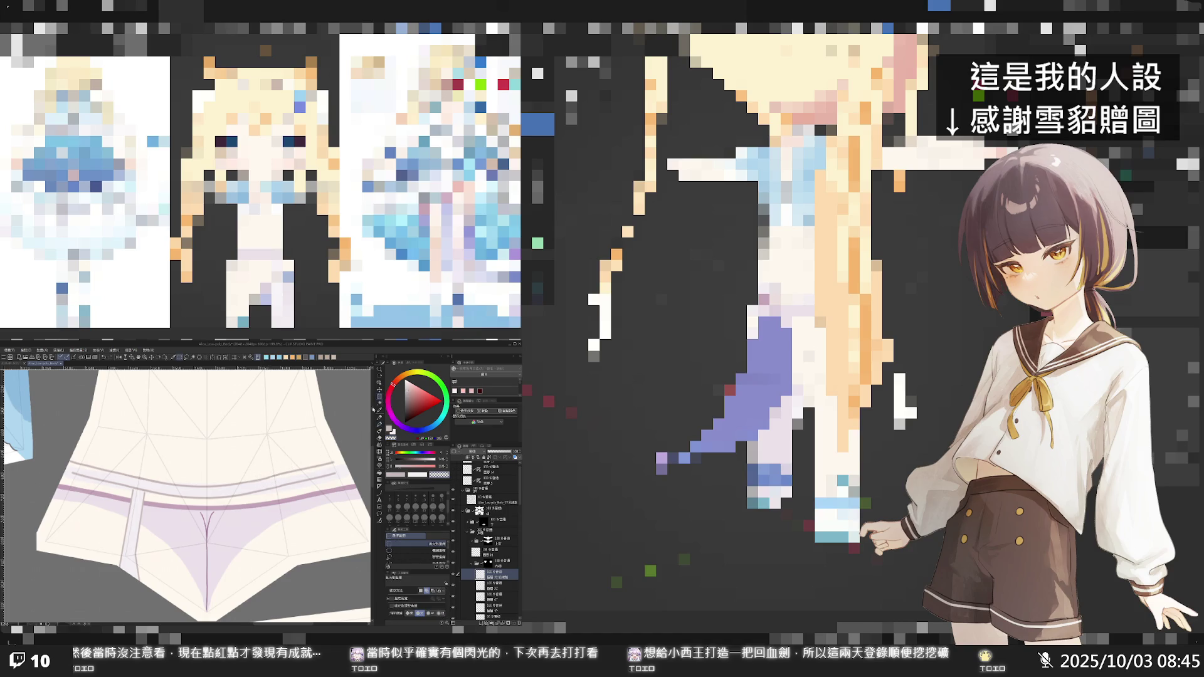
{"action": "mouse_move", "coordinate": [265, 463]}
{"action": "left_mouse_down"}
{"action": "mouse_move", "coordinate": [341, 487]}
{"action": "mouse_move", "coordinate": [272, 465]}
{"action": "mouse_move", "coordinate": [319, 453]}
{"action": "mouse_move", "coordinate": [333, 486]}
{"action": "left_mouse_up"}
{"action": "left_click", "coordinate": [249, 496]}
{"action": "left_click", "coordinate": [408, 557]}
{"action": "left_click", "coordinate": [347, 507]}
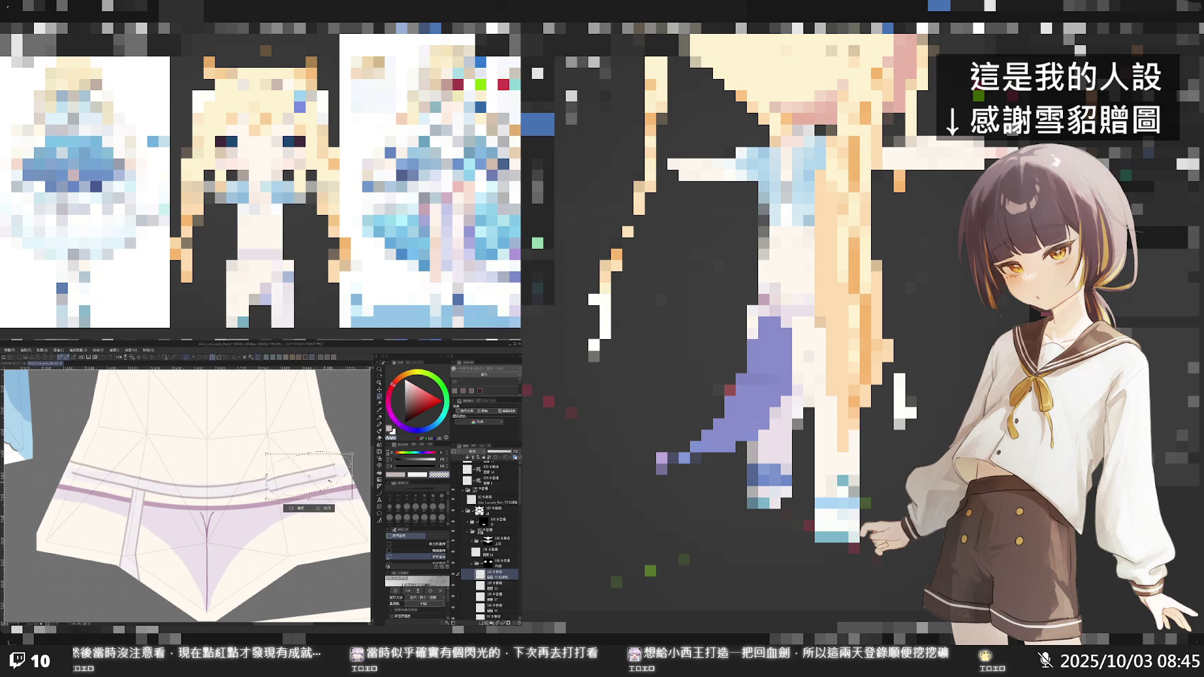
{"action": "left_click_drag", "start_coordinate": [334, 473], "coordinate": [347, 451]}
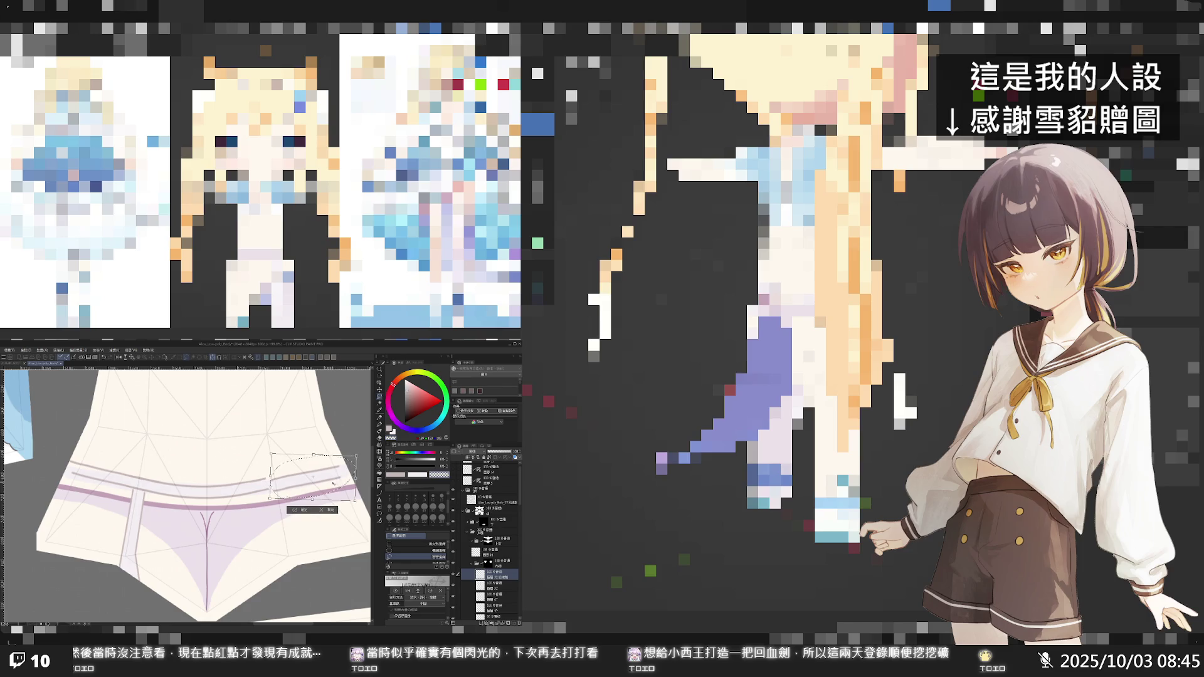
{"action": "left_click", "coordinate": [299, 511]}
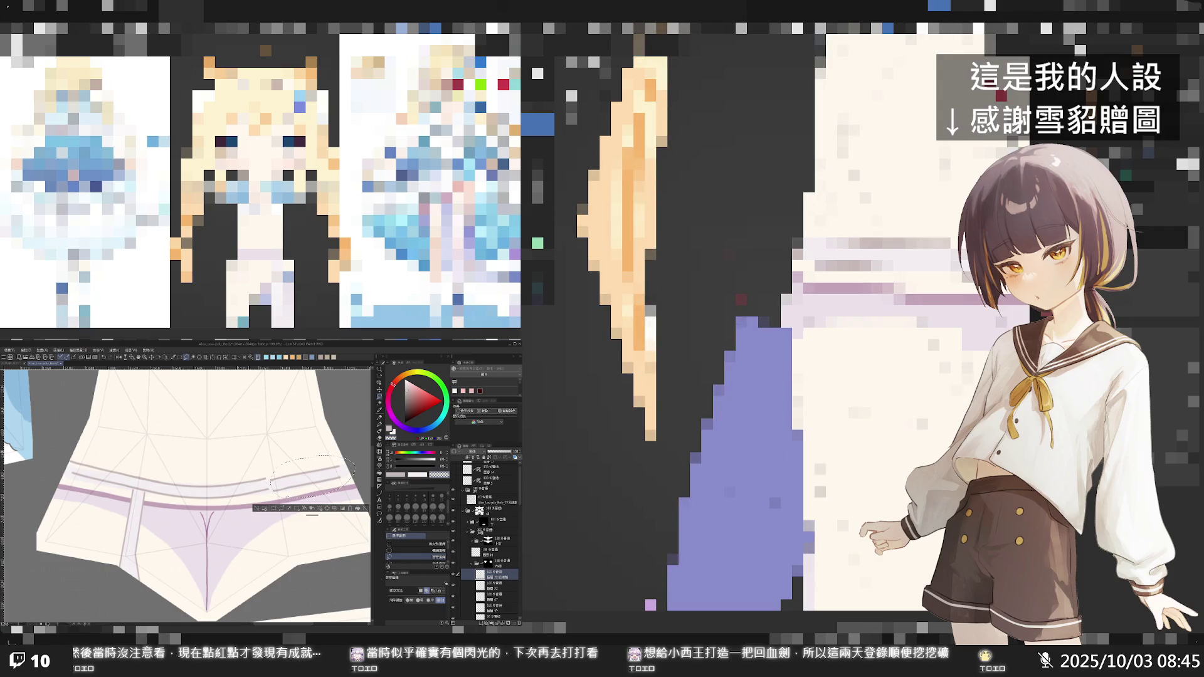
- Apply the pending transform and set the painting brush size to 50
{"action": "key", "text": "ctrl+t"}
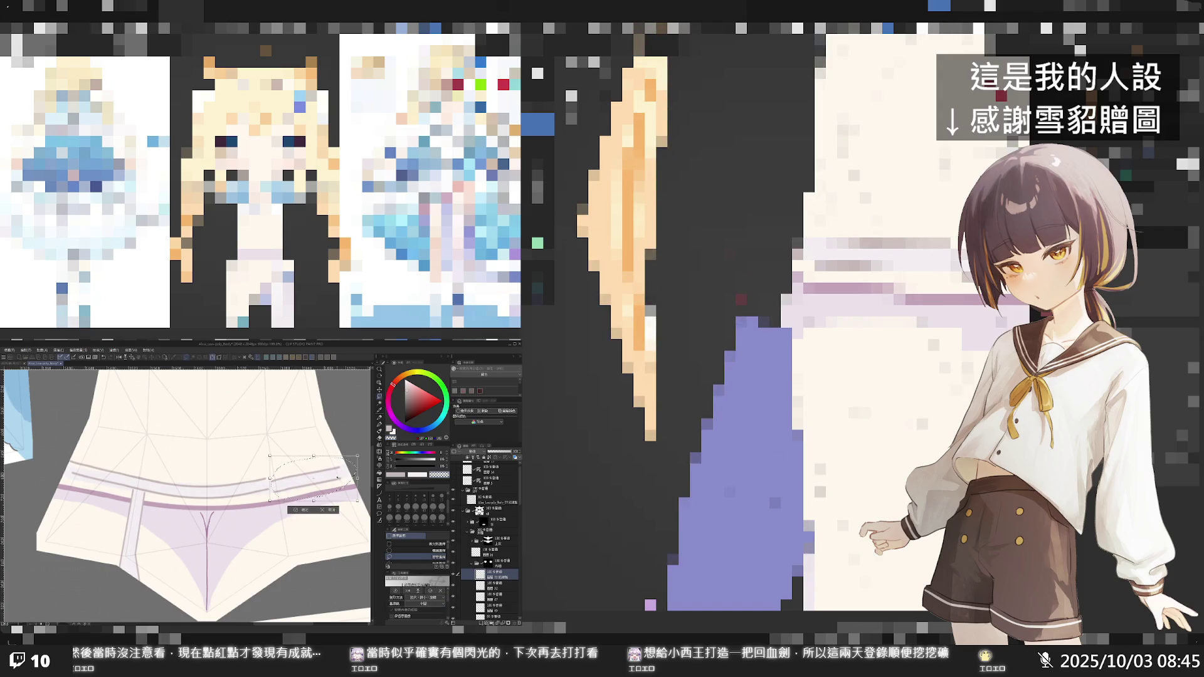
{"action": "left_click", "coordinate": [302, 510]}
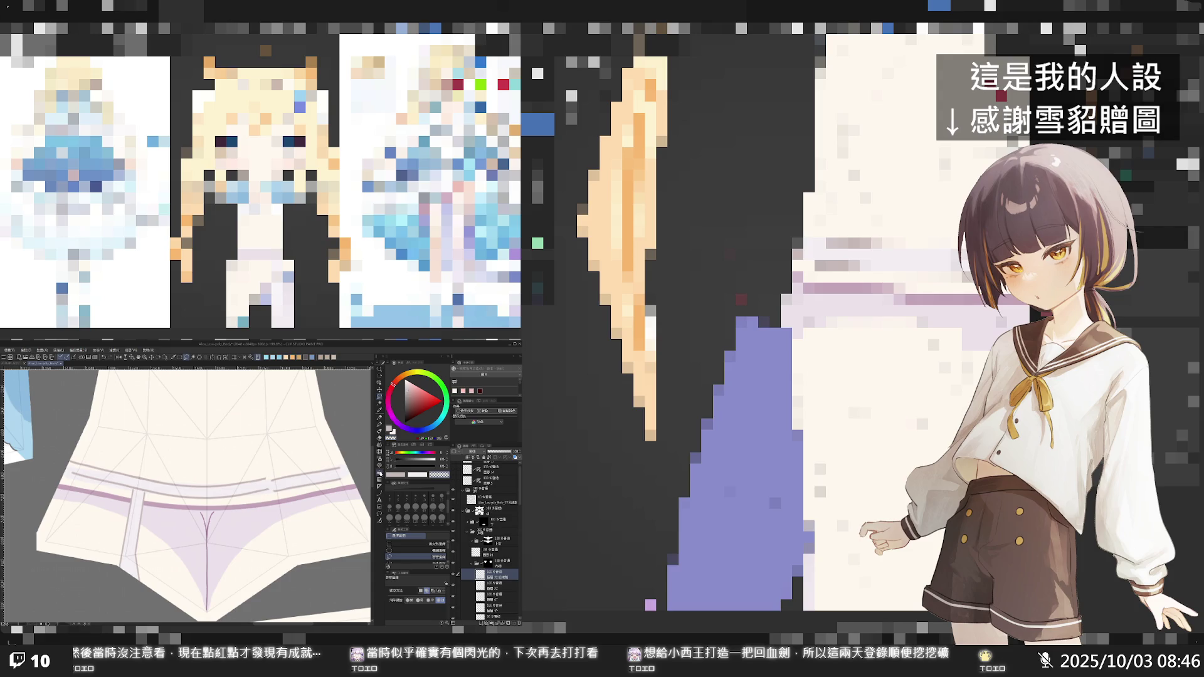
{"action": "left_click", "coordinate": [379, 452]}
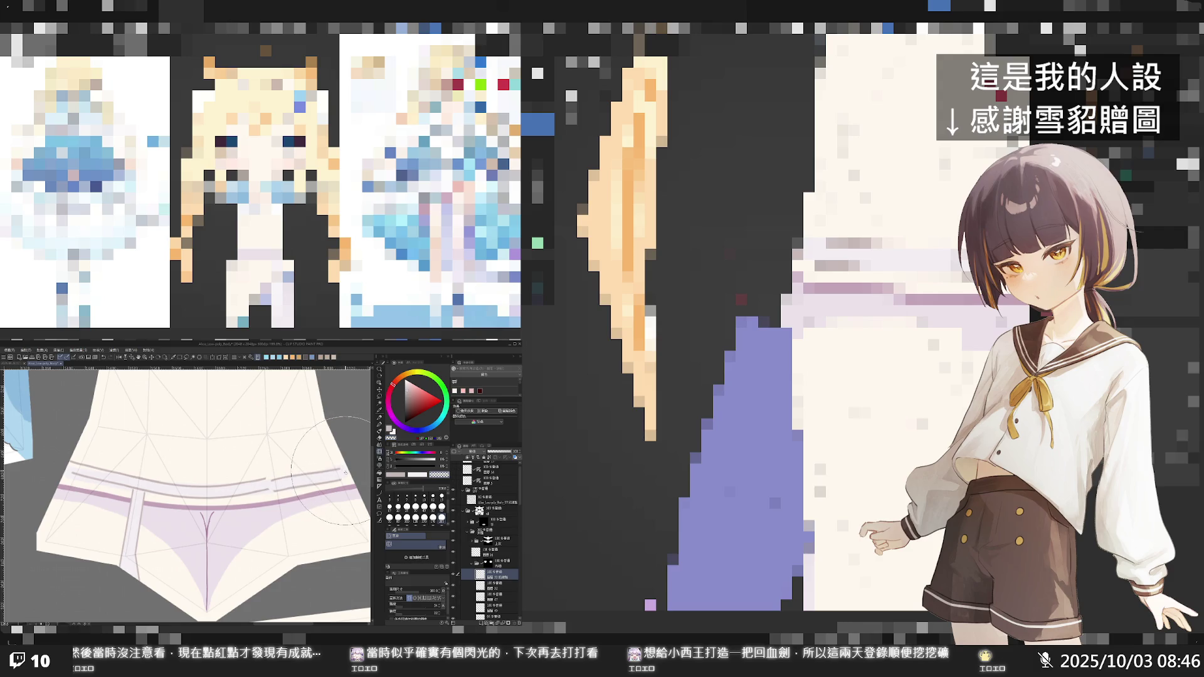
{"action": "left_click", "coordinate": [346, 473]}
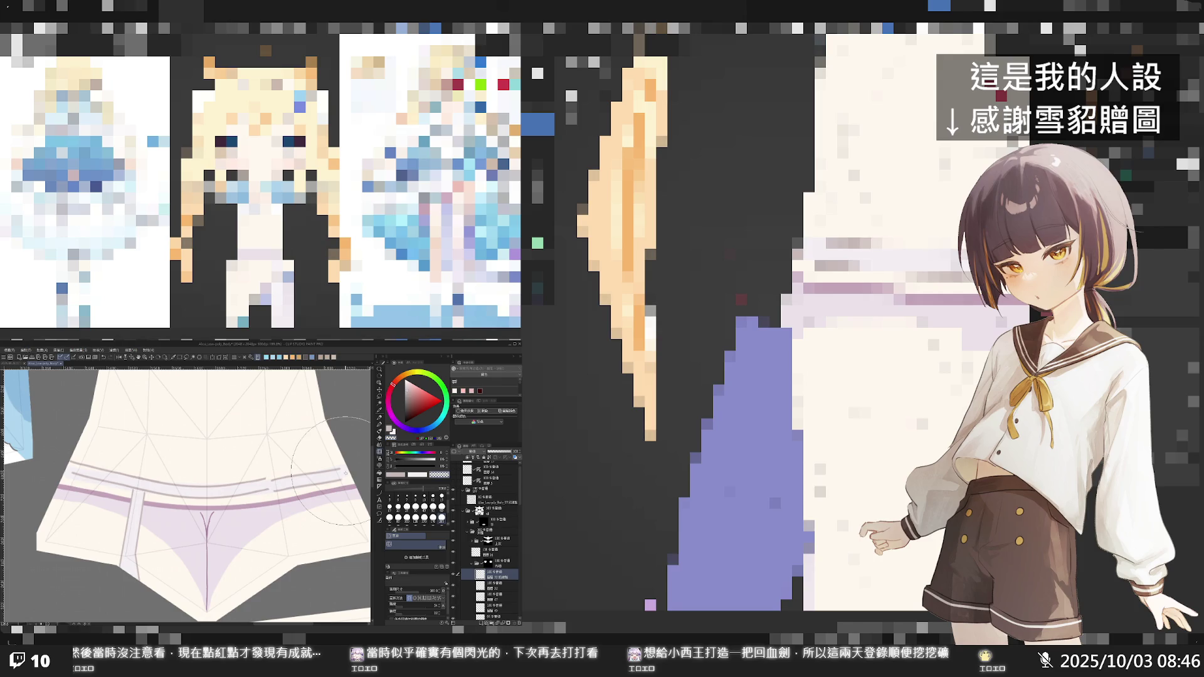
{"action": "left_click", "coordinate": [397, 508]}
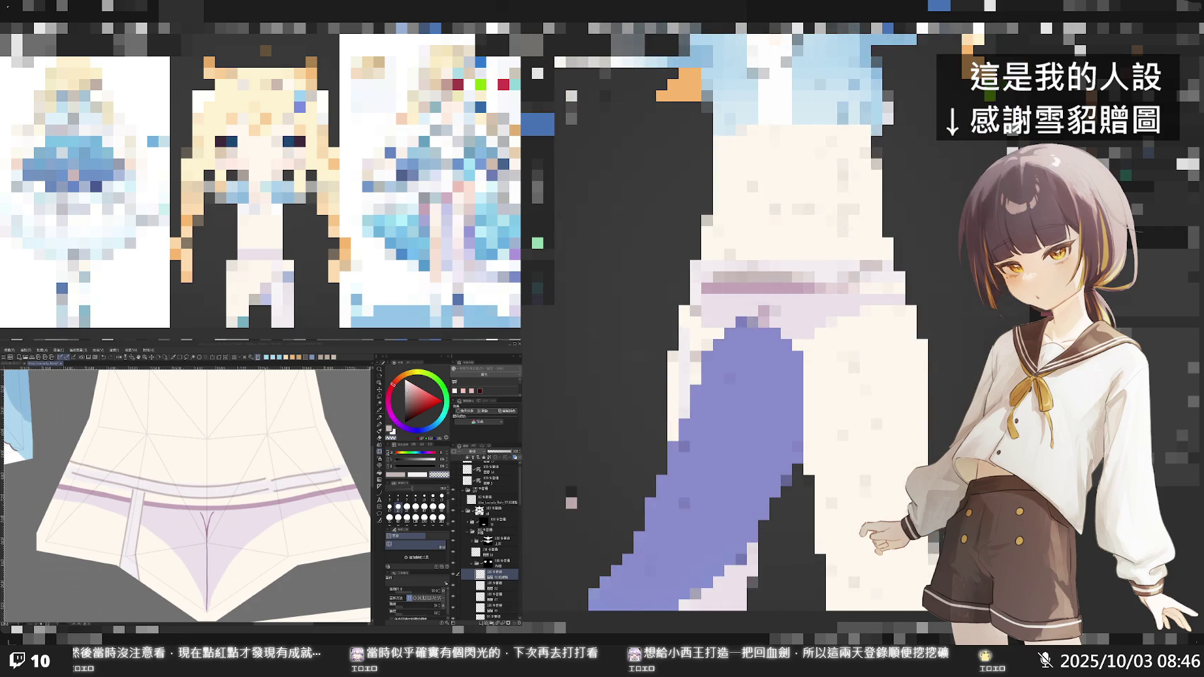
{"action": "scroll", "coordinate": [278, 450], "scroll_direction": "up", "scroll_amount": 1}
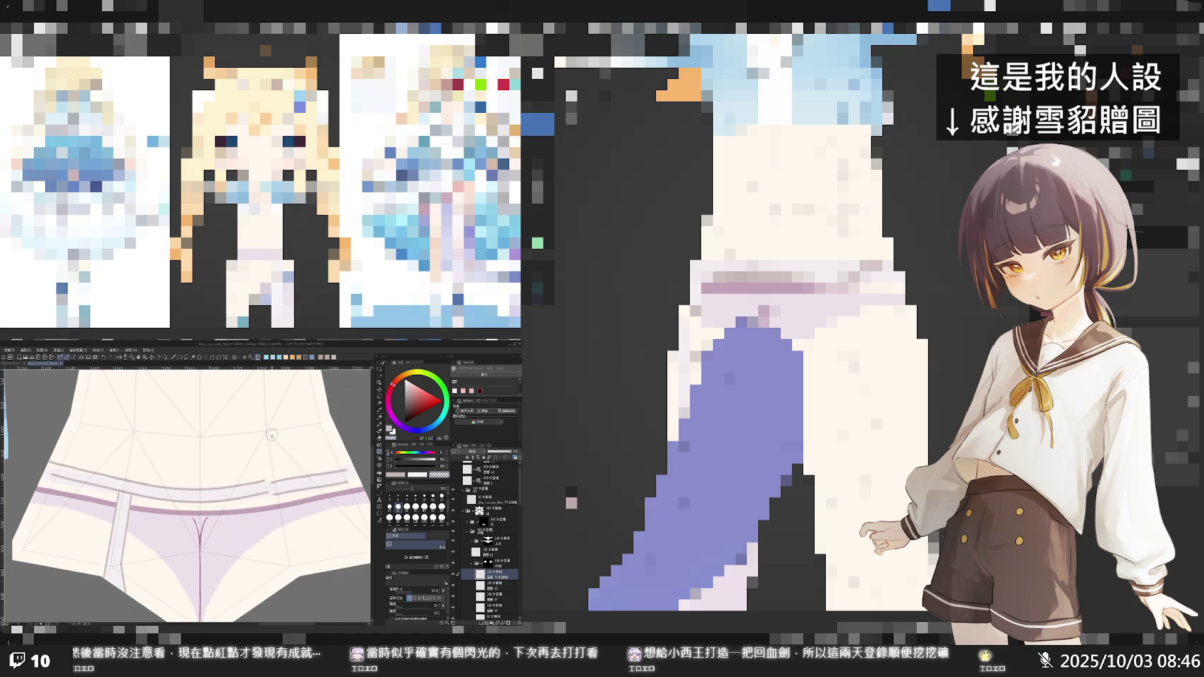
- With the pen, draw short strokes closing the gaps in the upper and lower waistband lines
{"action": "key", "text": "p"}
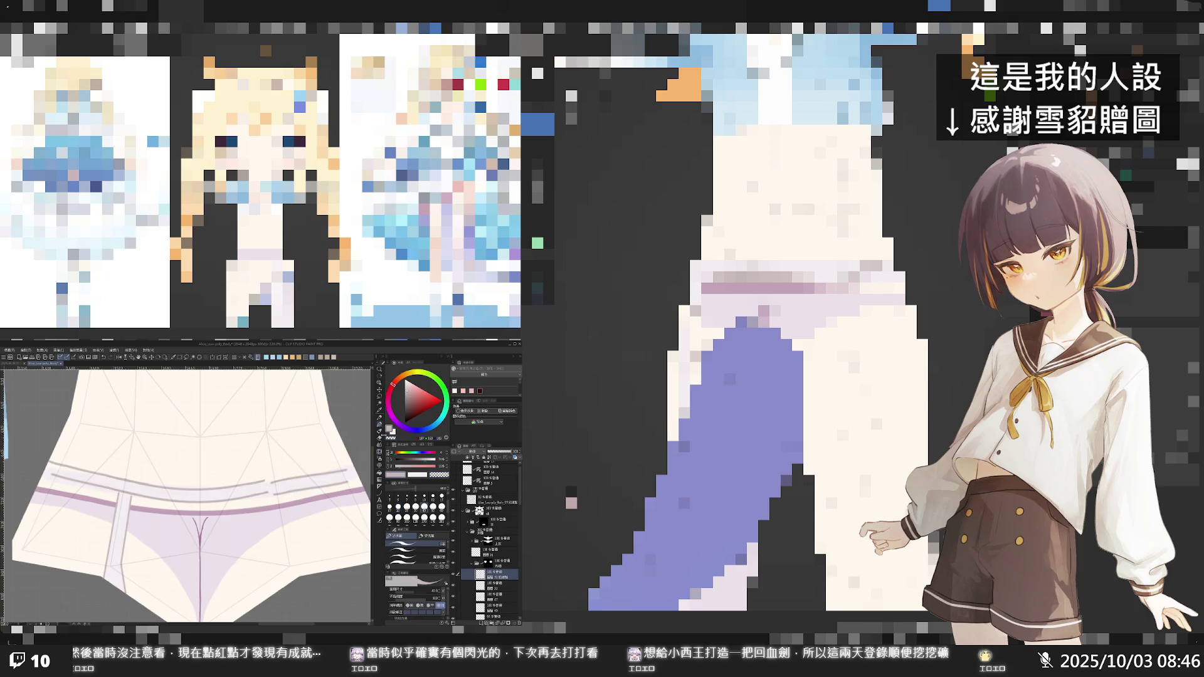
{"action": "left_click_drag", "start_coordinate": [233, 486], "coordinate": [269, 483]}
{"action": "left_click_drag", "start_coordinate": [262, 484], "coordinate": [235, 483]}
{"action": "left_click_drag", "start_coordinate": [287, 480], "coordinate": [280, 483]}
{"action": "scroll", "coordinate": [128, 564], "scroll_direction": "down", "scroll_amount": 5}
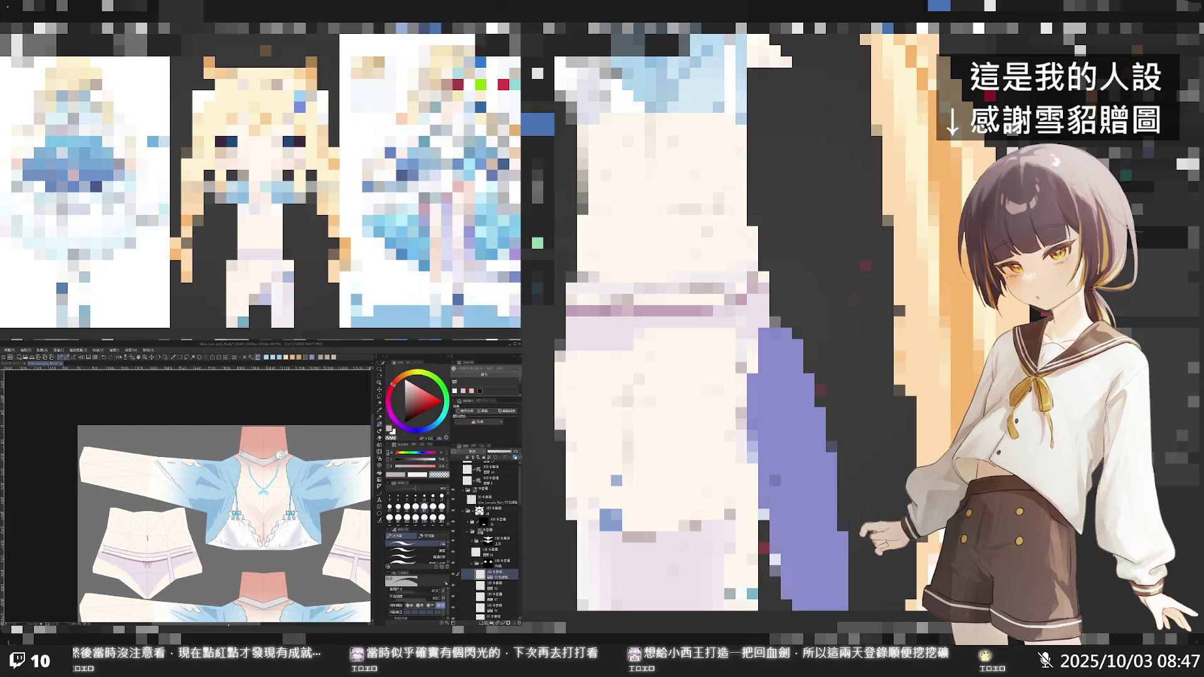
- Zoom in on the shorts, switch to a size-150 brush, and darken the grey waistband line
{"action": "scroll", "coordinate": [224, 559], "scroll_direction": "up", "scroll_amount": 5}
{"action": "scroll", "coordinate": [224, 558], "scroll_direction": "up", "scroll_amount": 3}
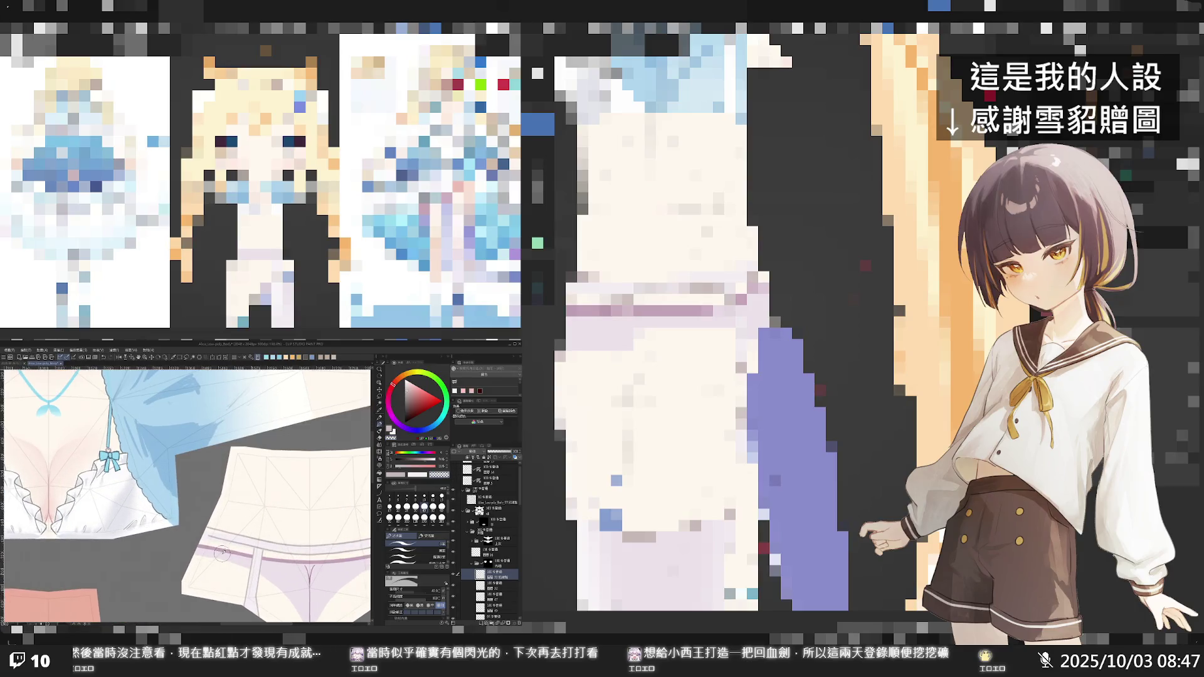
{"action": "scroll", "coordinate": [222, 554], "scroll_direction": "up", "scroll_amount": 1}
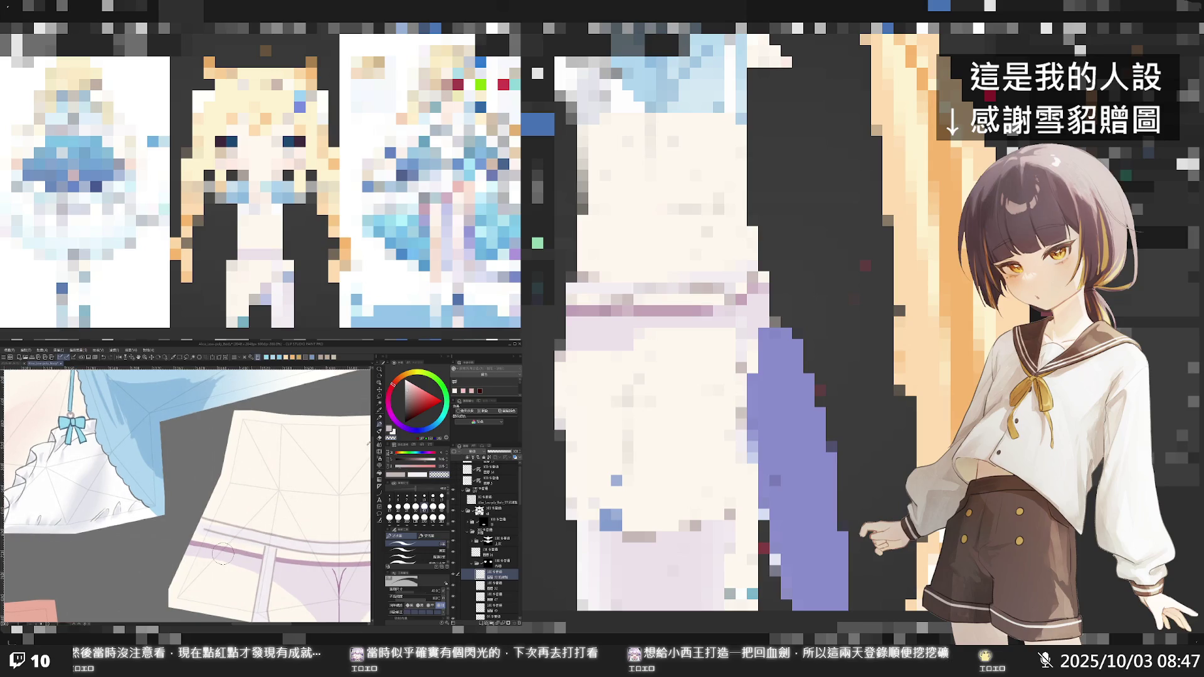
{"action": "scroll", "coordinate": [371, 451], "scroll_direction": "down", "scroll_amount": 2}
{"action": "scroll", "coordinate": [266, 491], "scroll_direction": "up", "scroll_amount": 1}
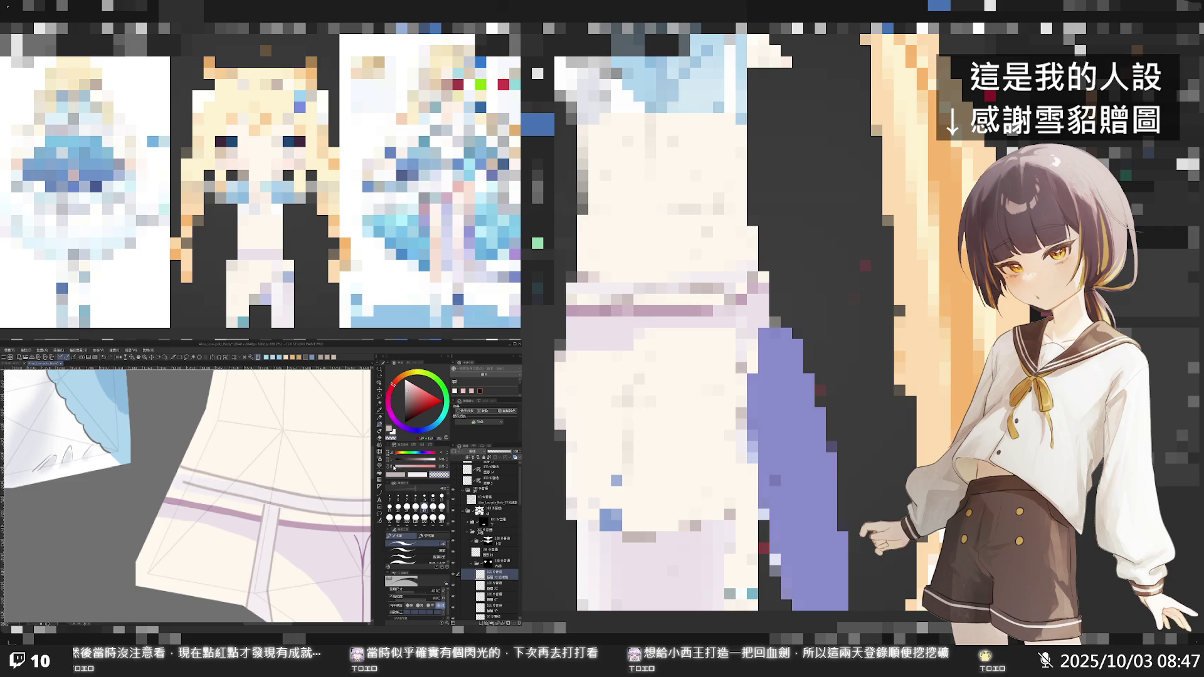
{"action": "left_click", "coordinate": [380, 448]}
{"action": "left_click", "coordinate": [429, 516]}
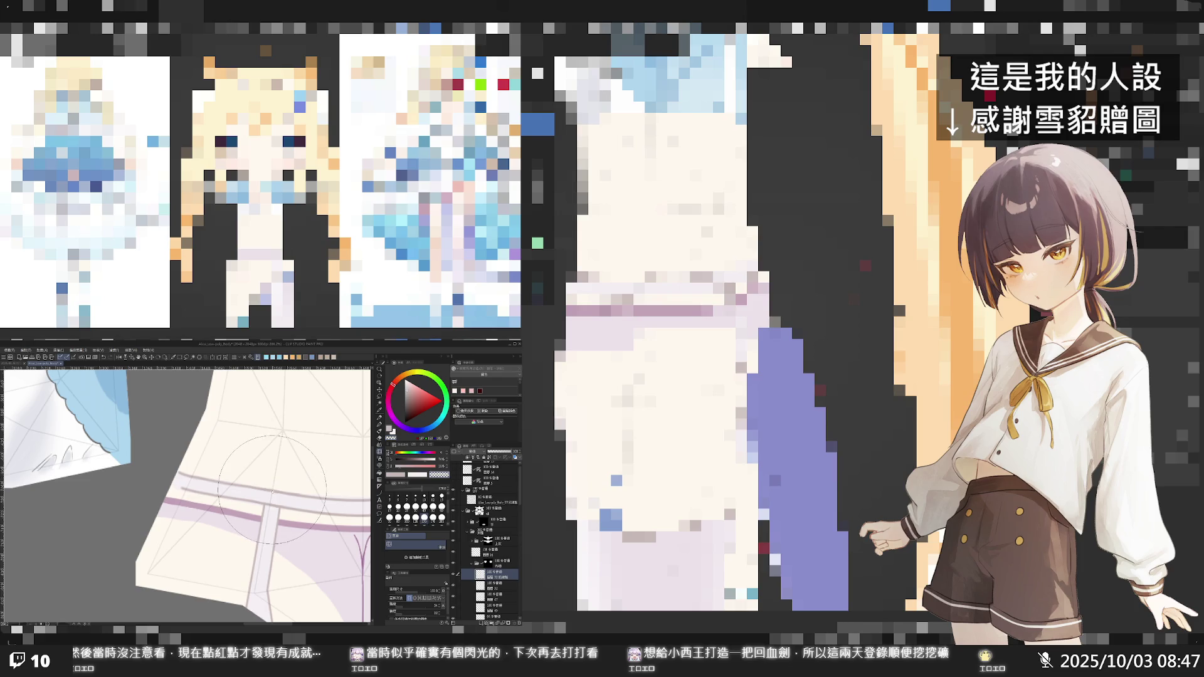
{"action": "left_click_drag", "start_coordinate": [179, 472], "coordinate": [235, 485]}
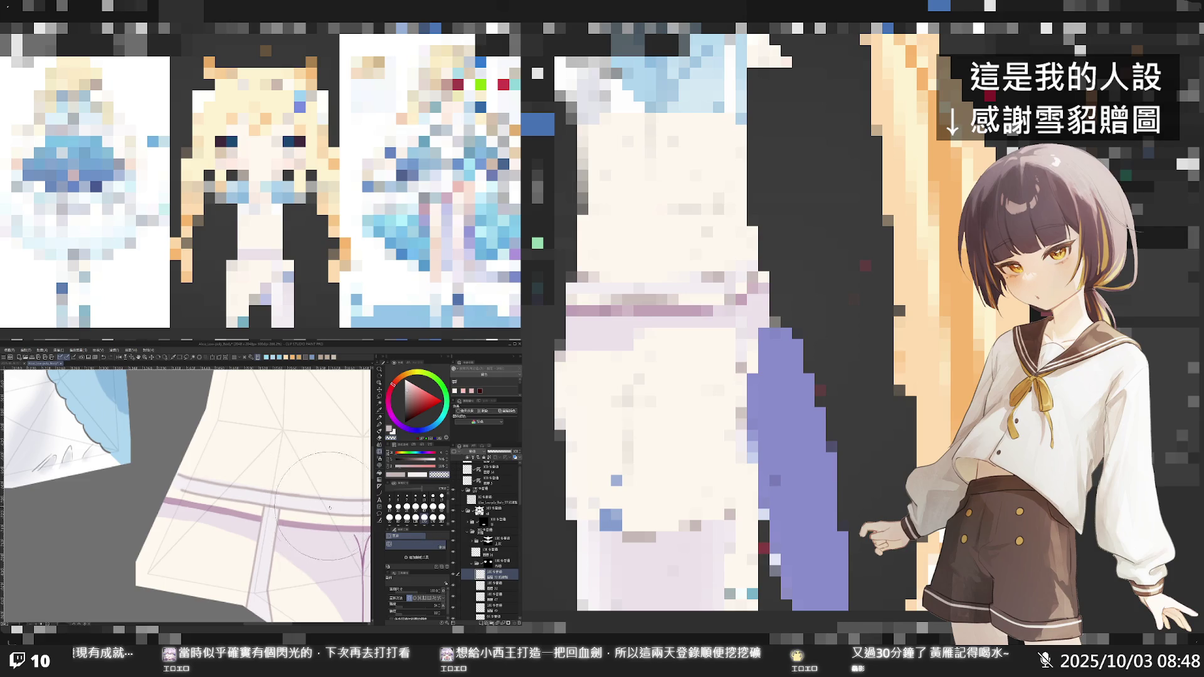
- With a different brush sub-tool, paint a light strap across the purple band, then zoom out
{"action": "left_click", "coordinate": [382, 508]}
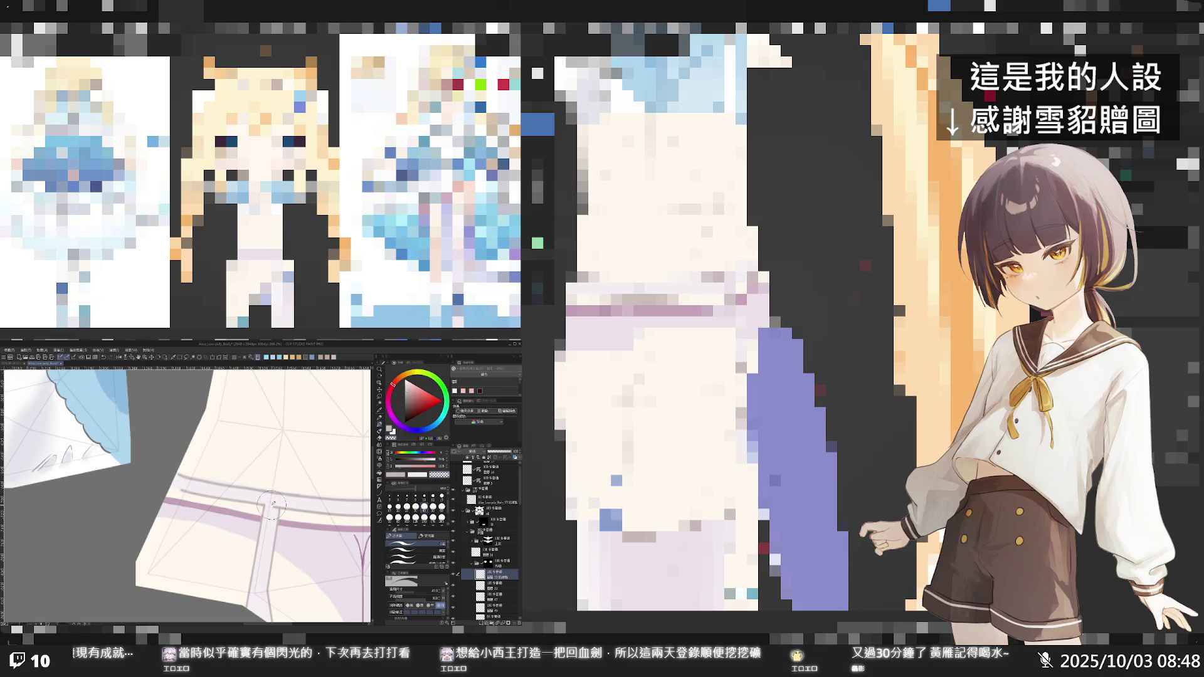
{"action": "mouse_move", "coordinate": [280, 503]}
{"action": "left_mouse_down"}
{"action": "mouse_move", "coordinate": [201, 499]}
{"action": "mouse_move", "coordinate": [207, 483]}
{"action": "mouse_move", "coordinate": [175, 479]}
{"action": "mouse_move", "coordinate": [224, 483]}
{"action": "left_mouse_up"}
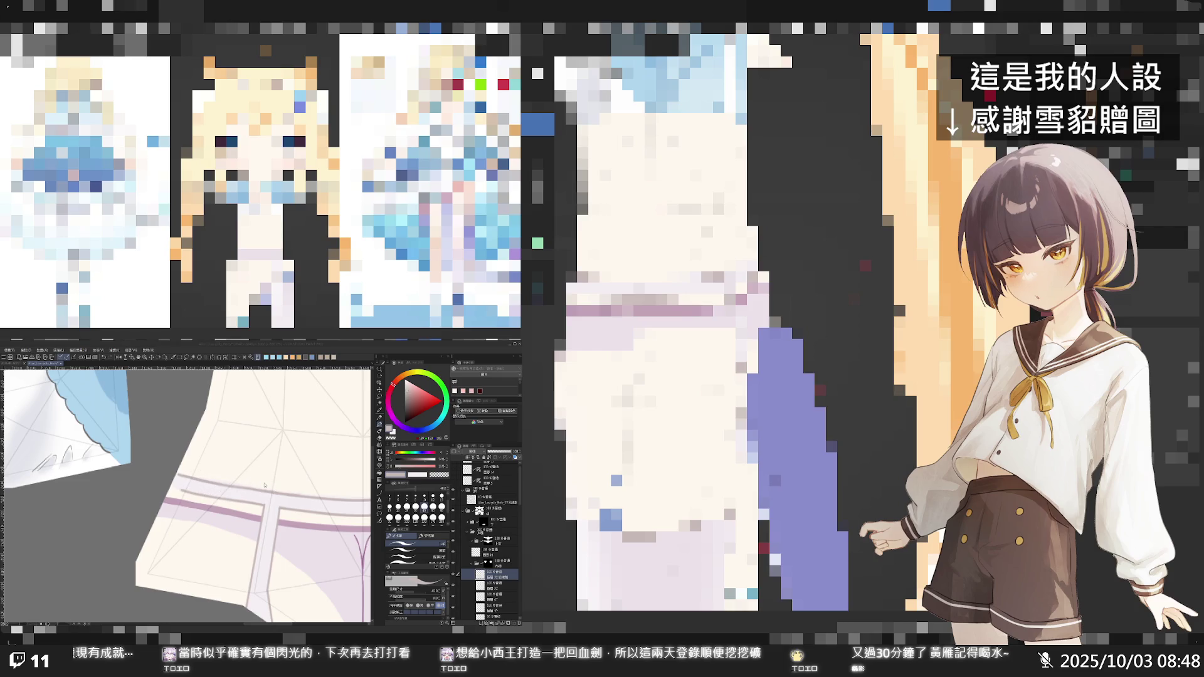
{"action": "left_click", "coordinate": [263, 482]}
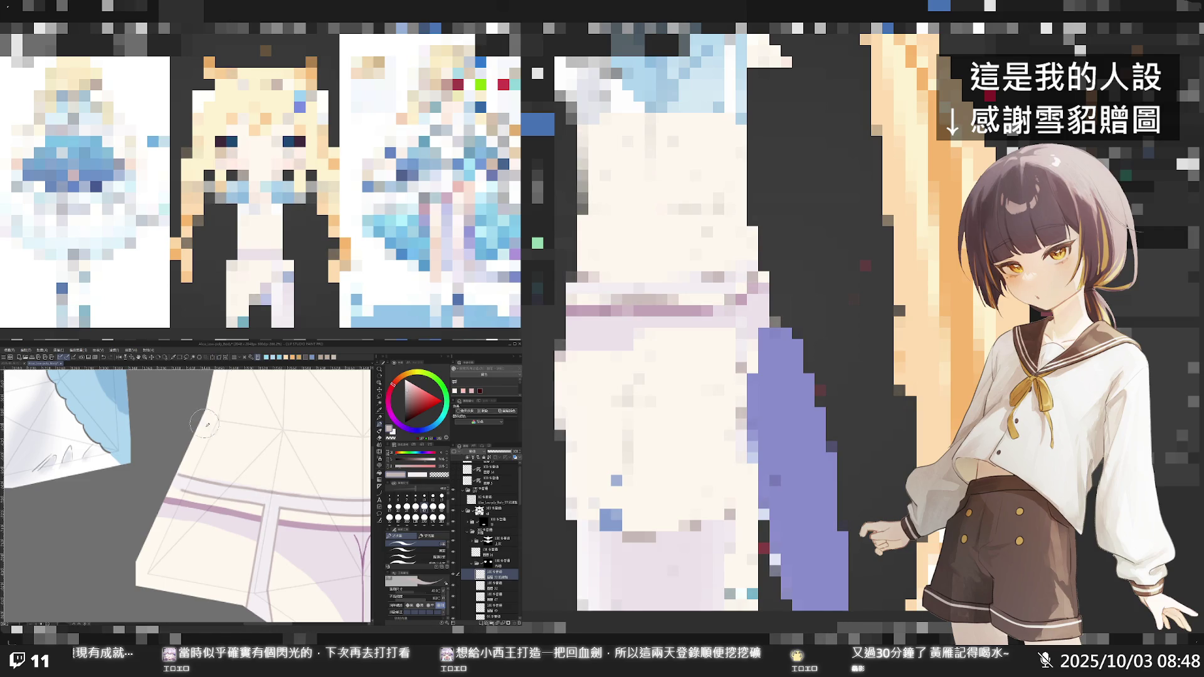
{"action": "scroll", "coordinate": [205, 416], "scroll_direction": "down", "scroll_amount": 8}
{"action": "scroll", "coordinate": [282, 460], "scroll_direction": "down", "scroll_amount": 1}
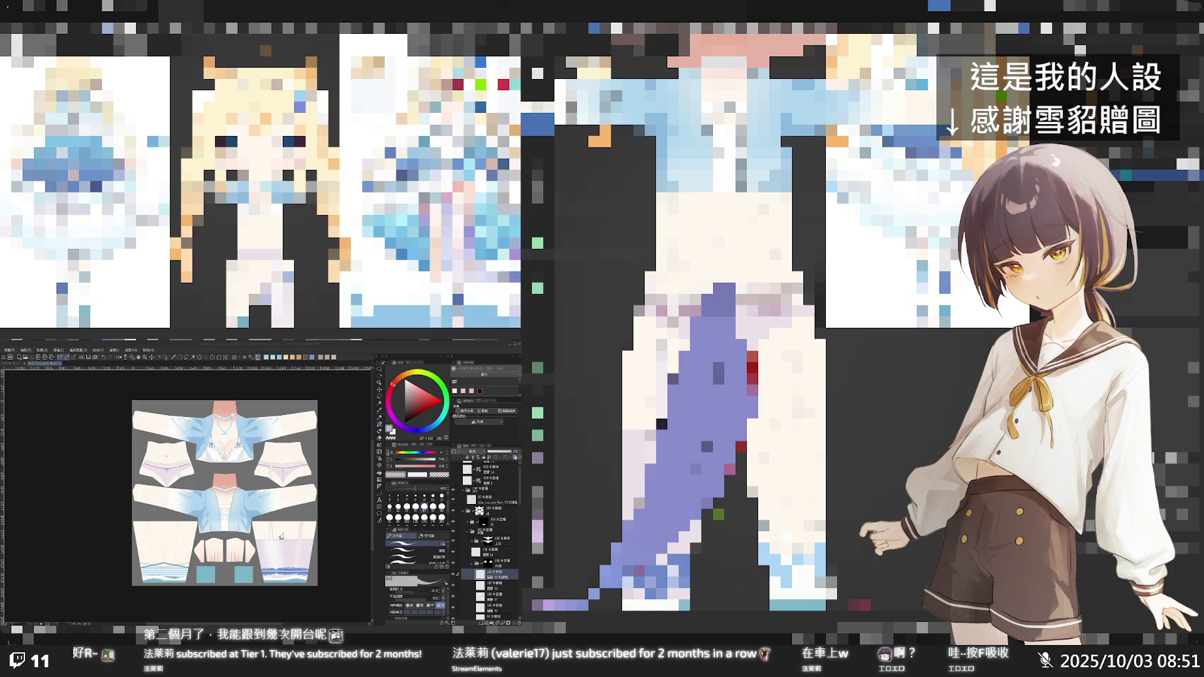
{"action": "scroll", "coordinate": [747, 313], "scroll_direction": "down", "scroll_amount": 5}
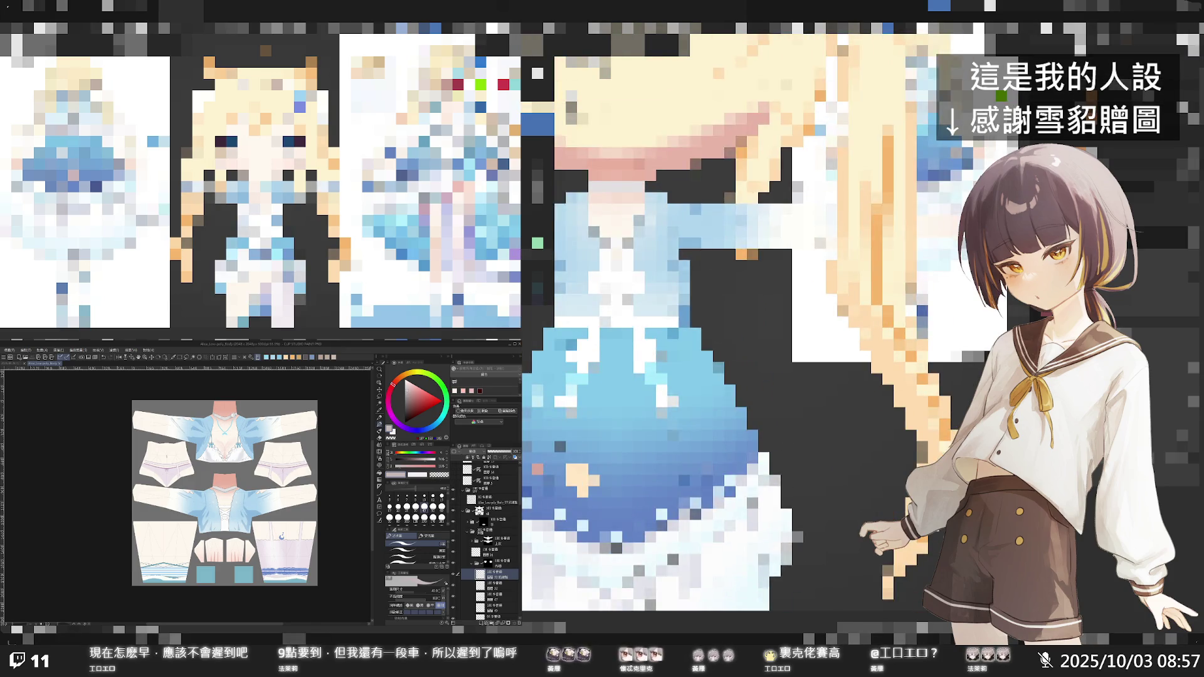
- Zoom into the UV sheet, switch tool, and expand the shading layer group
{"action": "scroll", "coordinate": [253, 420], "scroll_direction": "up", "scroll_amount": 3}
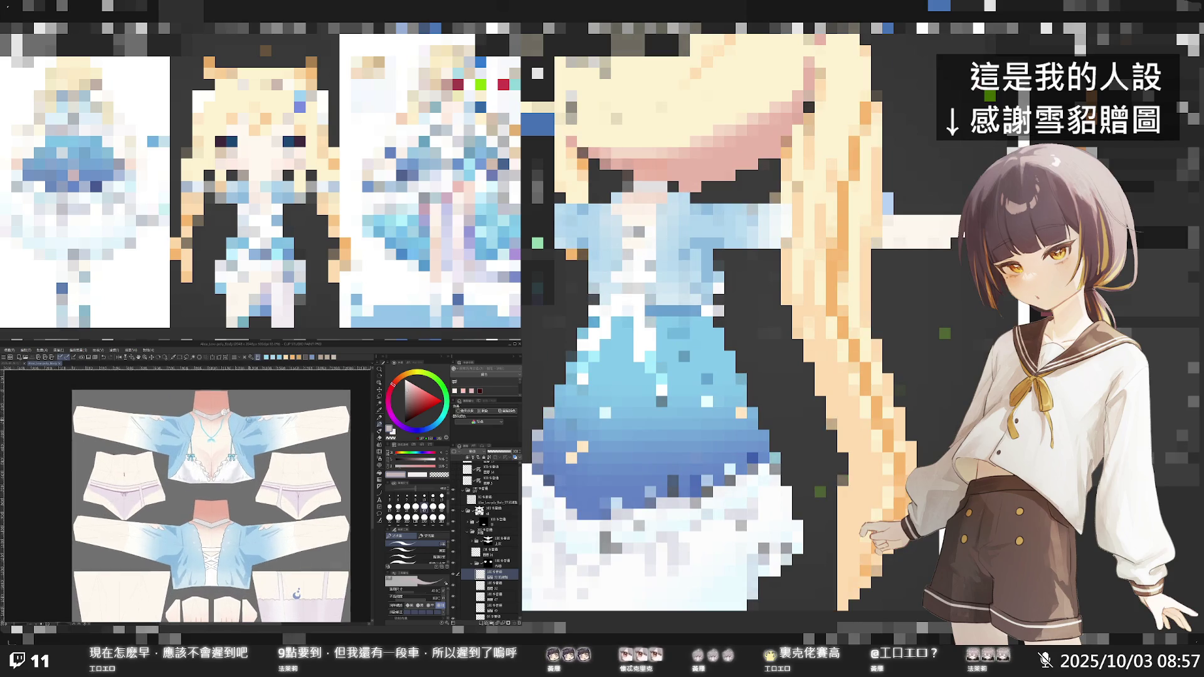
{"action": "scroll", "coordinate": [249, 420], "scroll_direction": "up", "scroll_amount": 2}
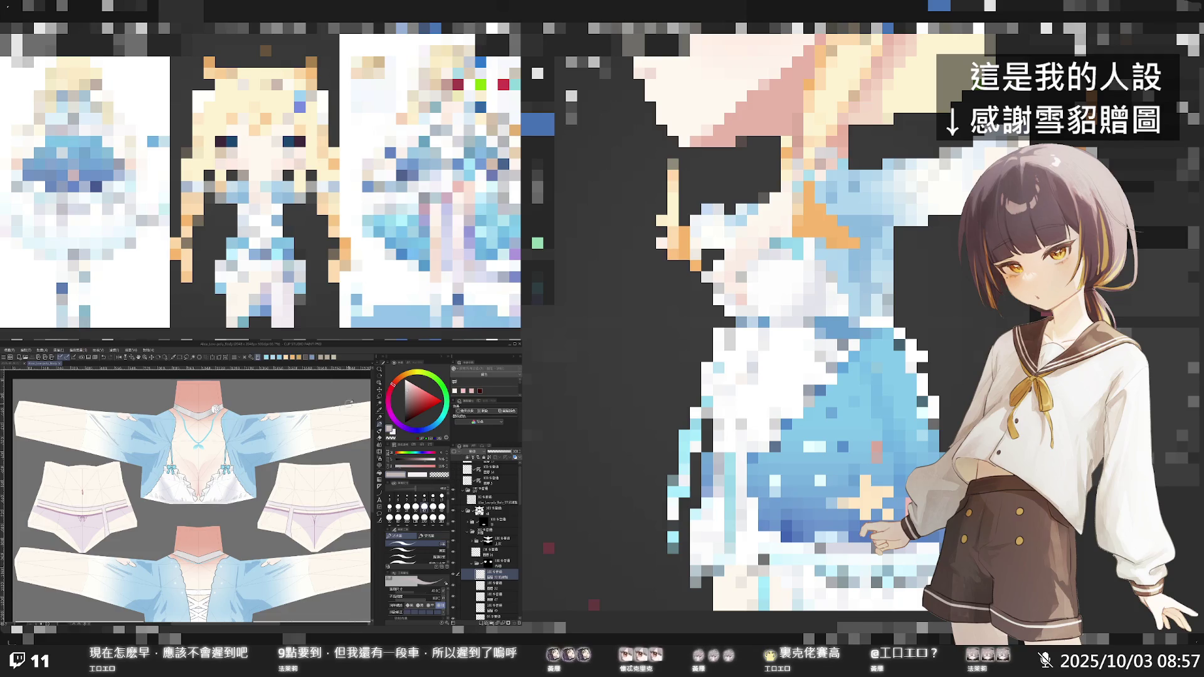
{"action": "left_click", "coordinate": [380, 385]}
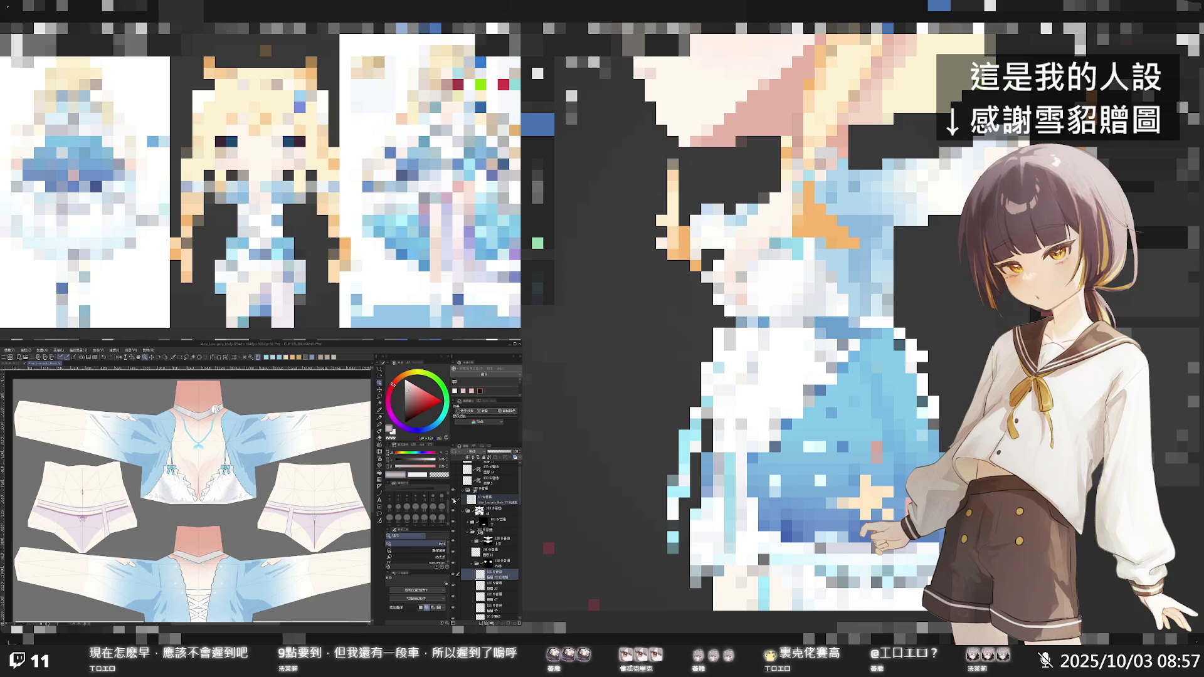
{"action": "left_click", "coordinate": [479, 534]}
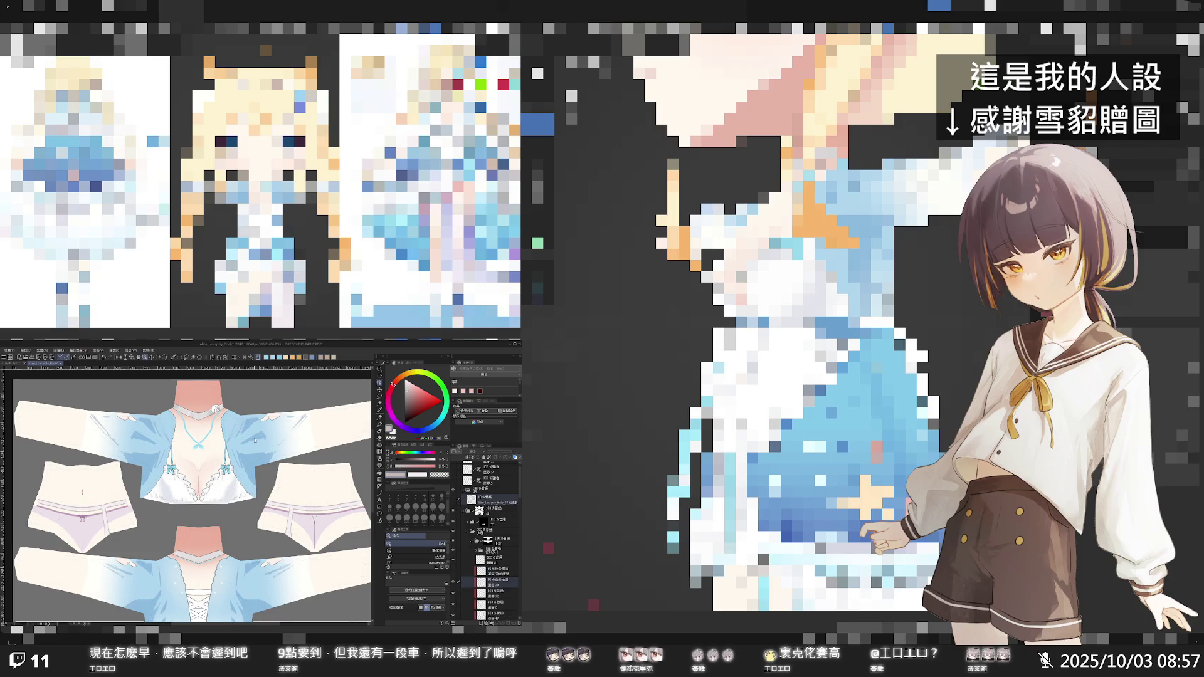
- Toggle the sleeve shading off and on, paste darker shading on a lower layer, then hide it
{"action": "left_click", "coordinate": [453, 583]}
{"action": "left_click", "coordinate": [453, 583]}
{"action": "left_click", "coordinate": [502, 584]}
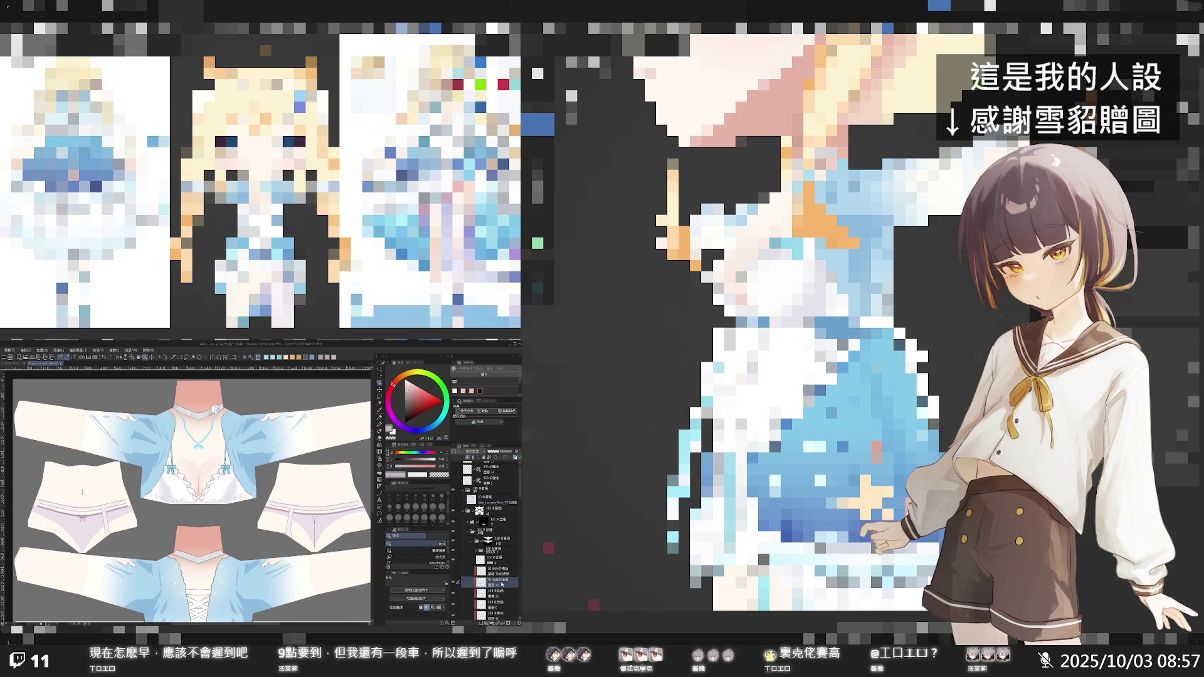
{"action": "key", "text": "ctrl+v"}
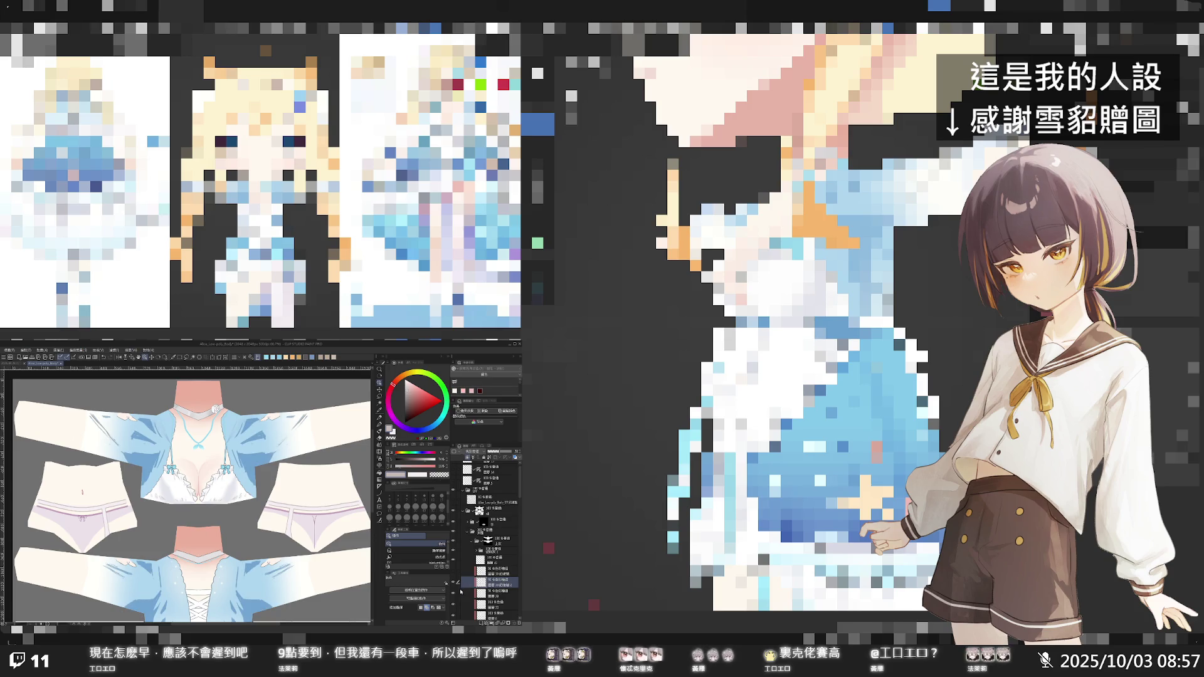
{"action": "left_click", "coordinate": [455, 594]}
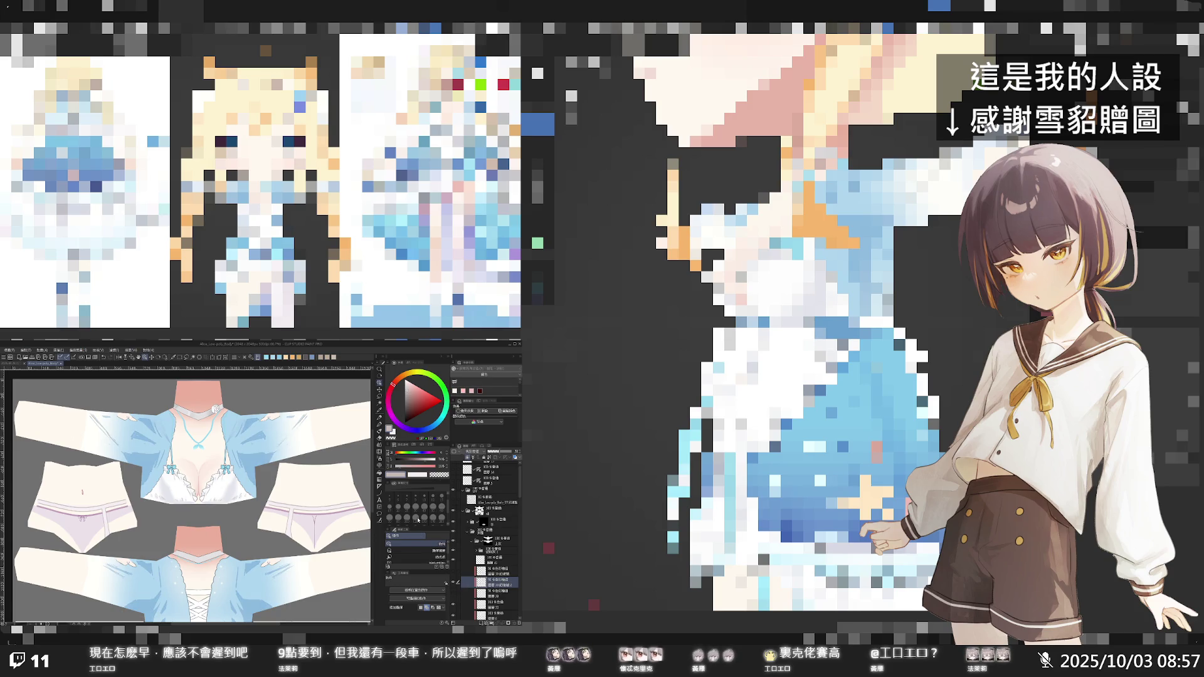